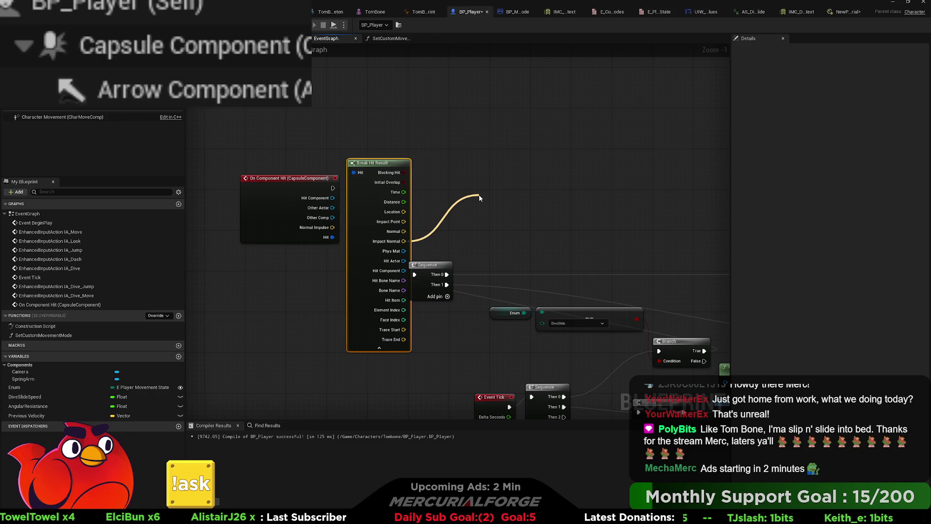
# Step: Route the capsule hit through Break Hit Result into a Print String showing Impact Normal
pyautogui.click(506, 187)
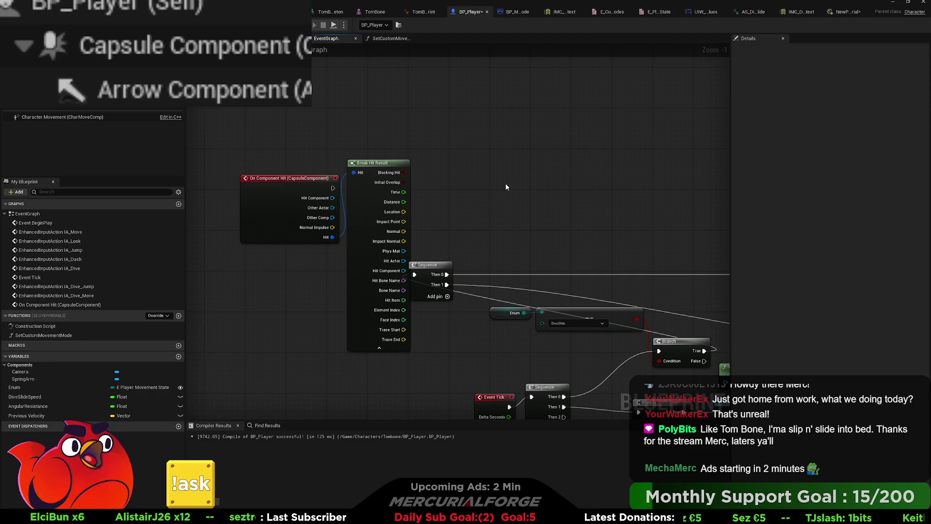
pyautogui.hotkey('ctrl', 'v')
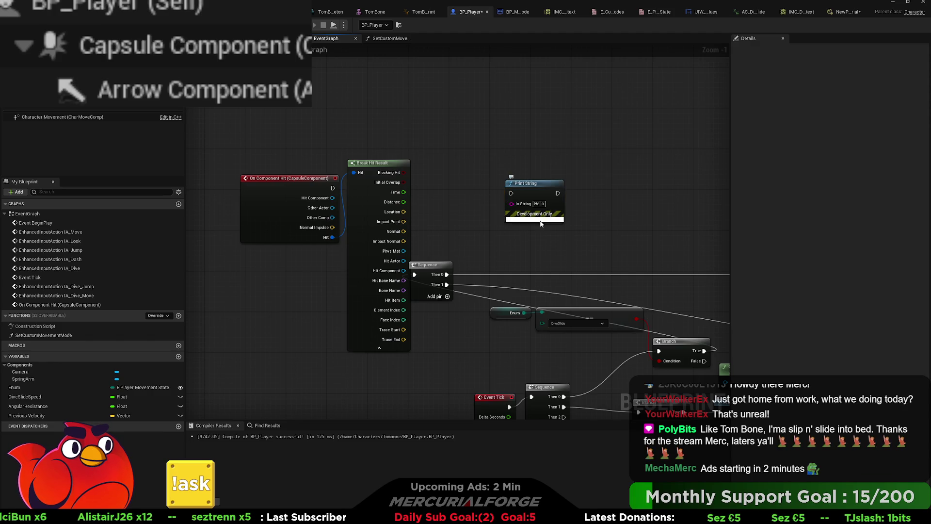
pyautogui.click(541, 221)
pyautogui.moveTo(403, 241)
pyautogui.mouseDown()
pyautogui.moveTo(519, 209)
pyautogui.moveTo(466, 190)
pyautogui.moveTo(333, 188)
pyautogui.mouseUp()
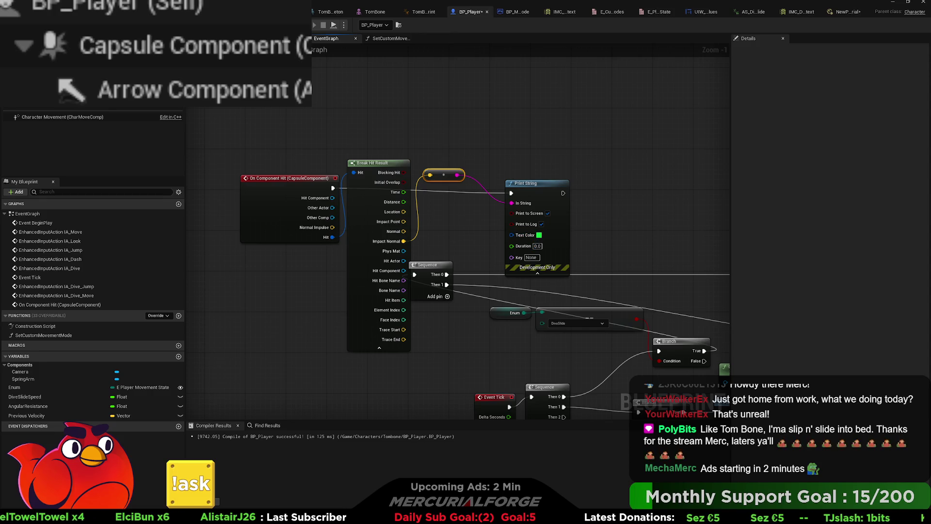
pyautogui.hotkey('ctrl', 'Tab')
pyautogui.hotkey('alt', 'p')
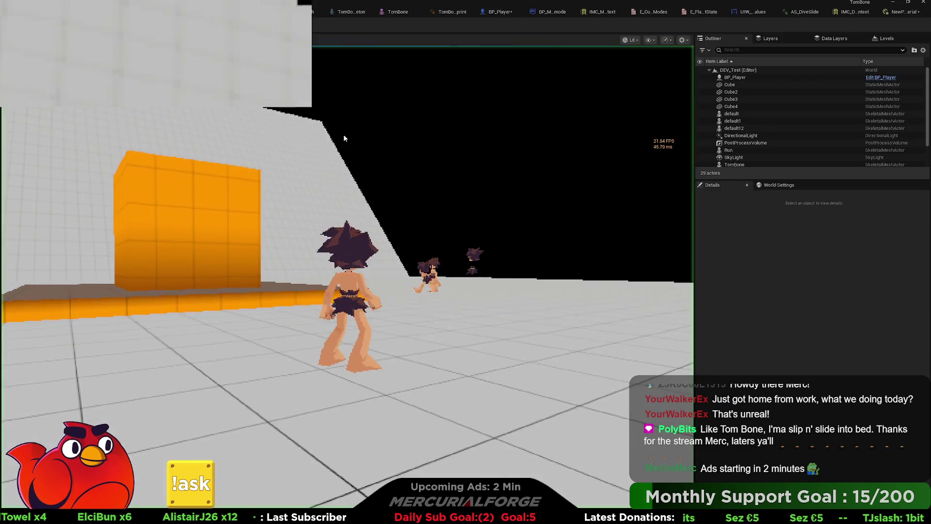
pyautogui.press('w')
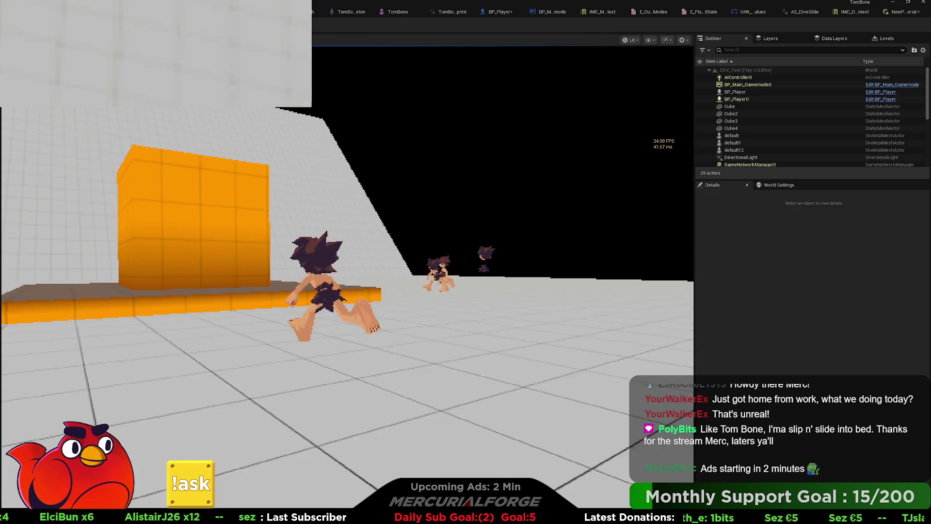
pyautogui.press('ctrl')
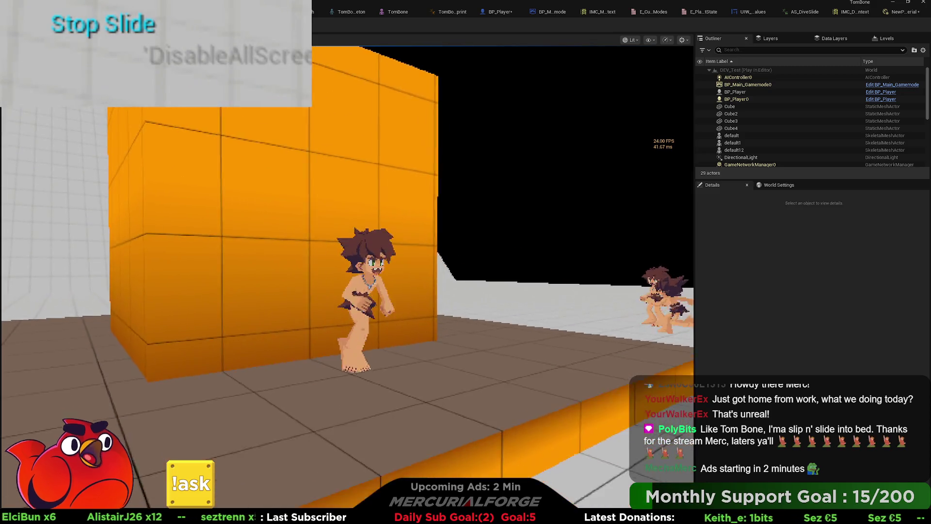
pyautogui.press('space')
pyautogui.press('w')
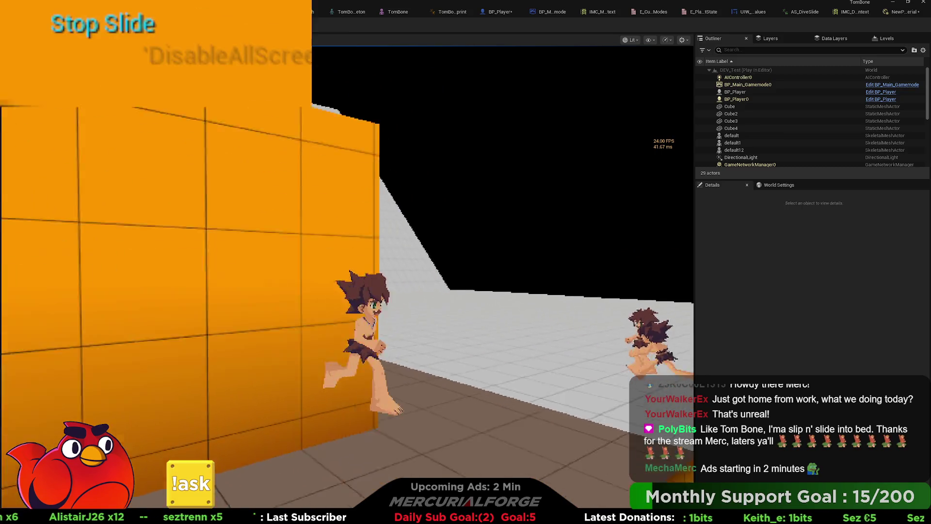
pyautogui.press('w')
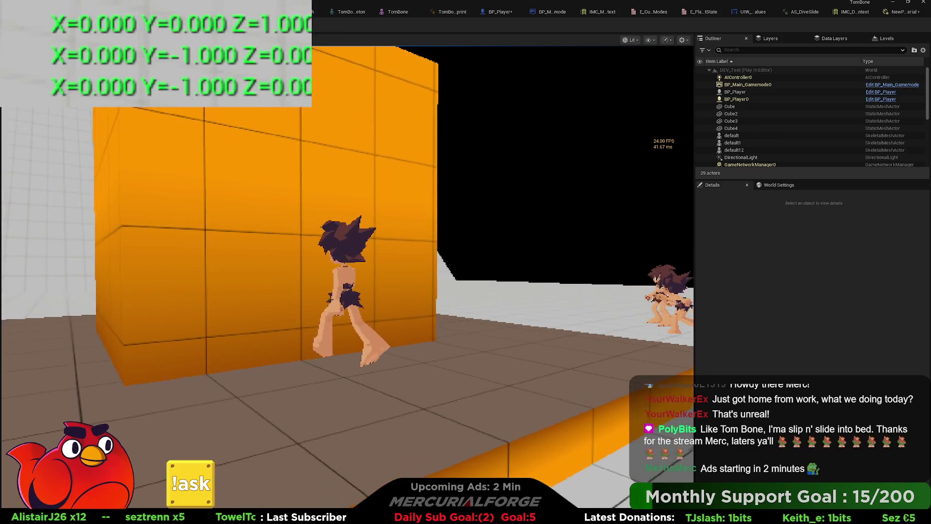
pyautogui.press('space')
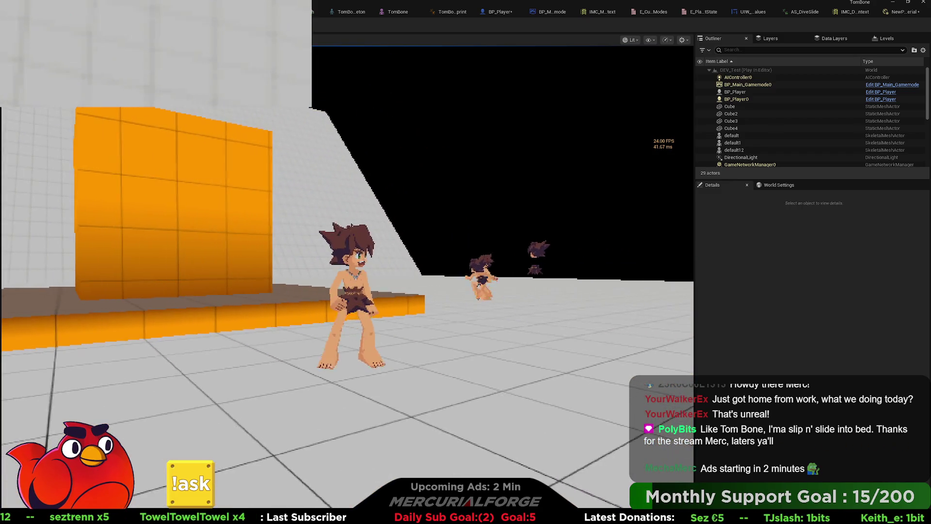
pyautogui.press('Escape')
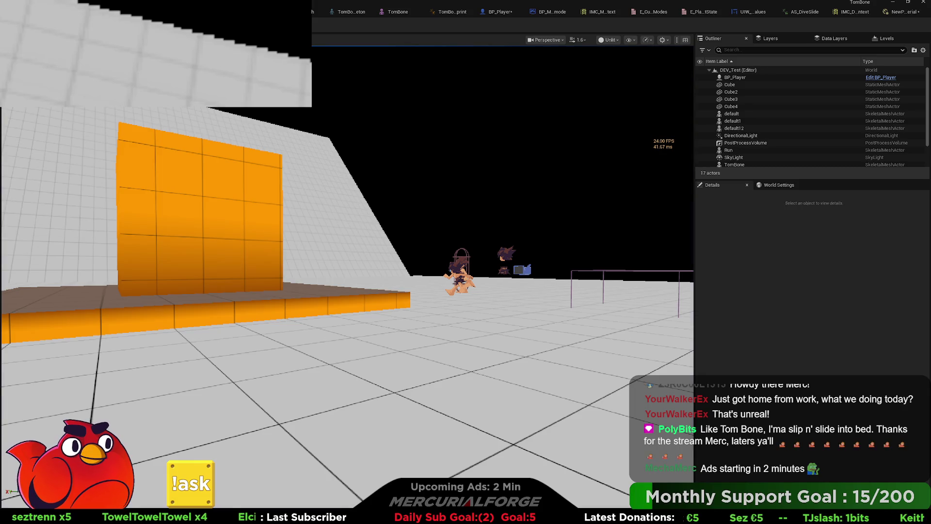
# Step: Delete the old Print String and its leftover conversion node from BP_Player's graph
pyautogui.click(500, 12)
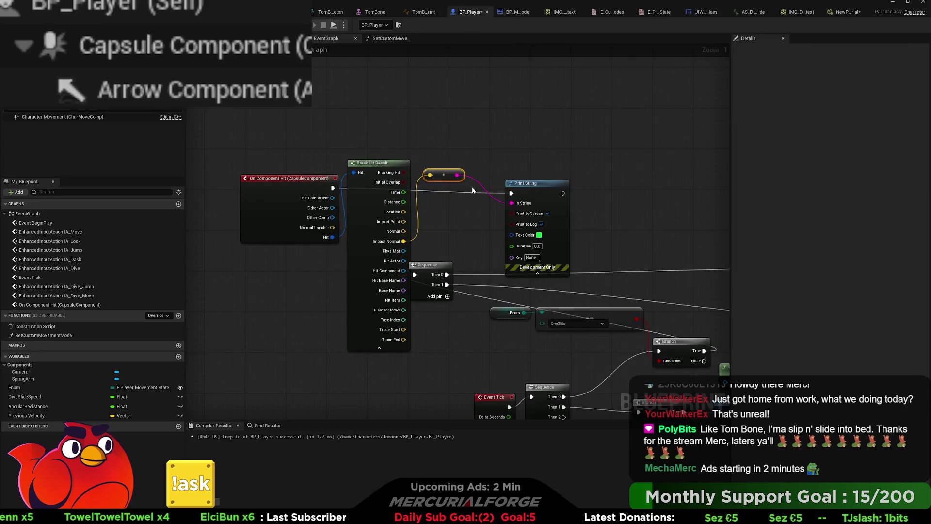
pyautogui.moveTo(505, 112); pyautogui.dragTo(446, 206)
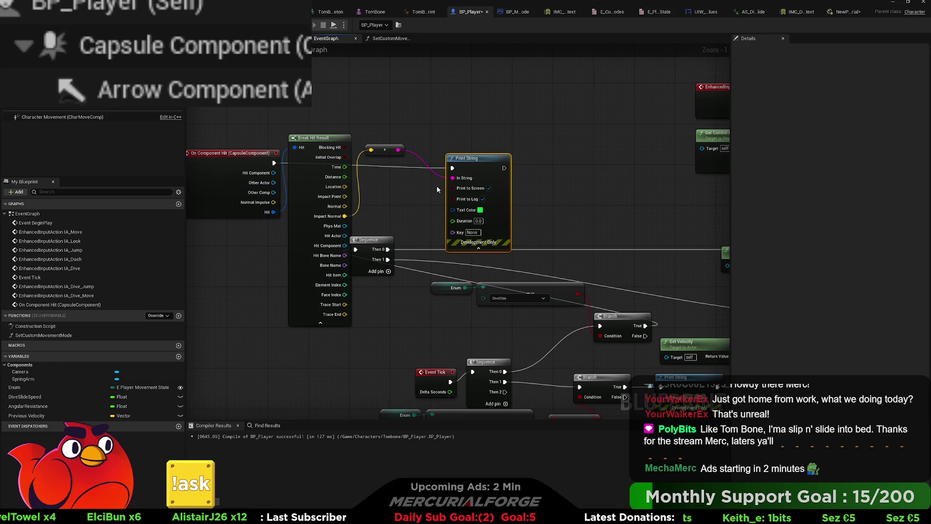
pyautogui.press('Delete')
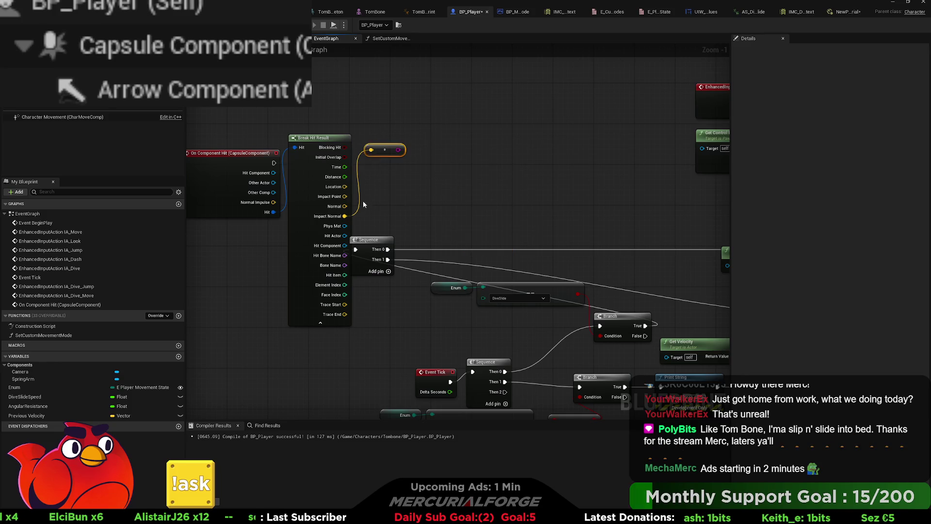
pyautogui.press('Delete')
# Step: Add a Dot Product of Impact Normal with a Vector Up node
pyautogui.moveTo(344, 215); pyautogui.dragTo(436, 158)
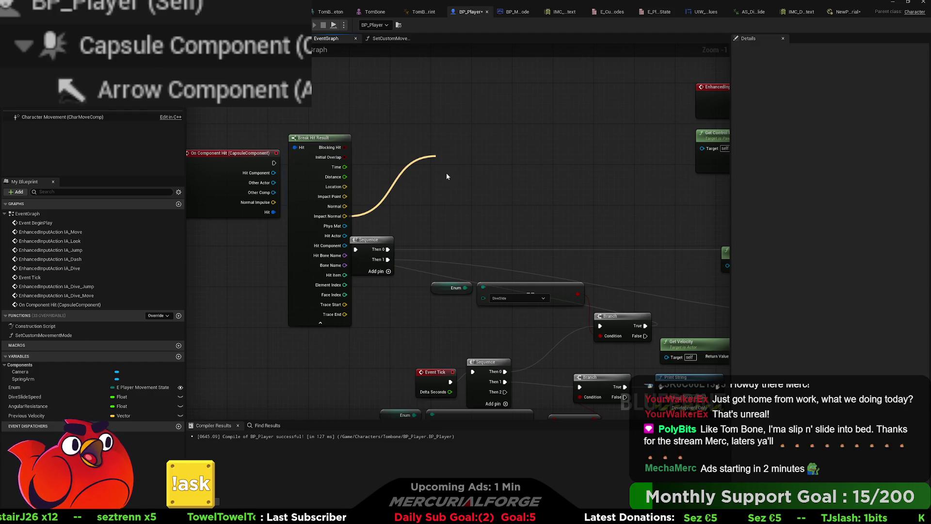
pyautogui.write('dot')
pyautogui.press('Return')
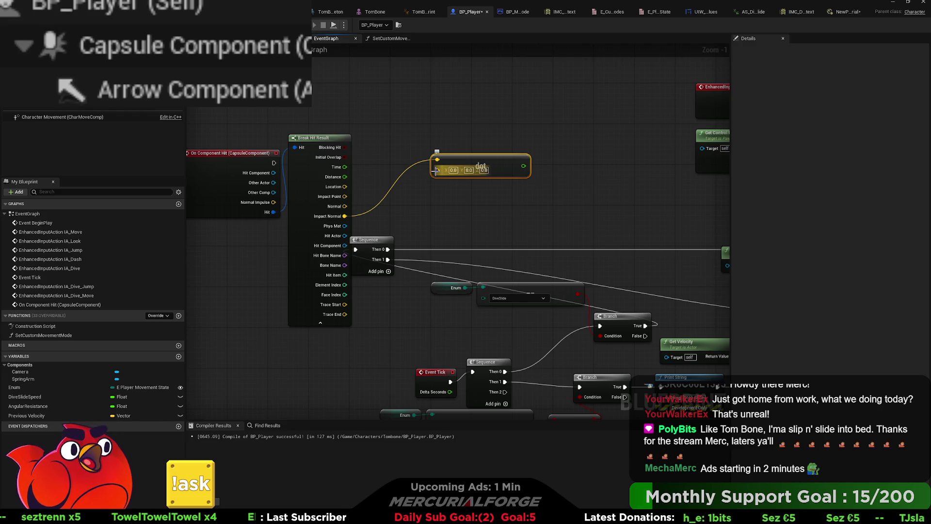
pyautogui.moveTo(436, 170); pyautogui.dragTo(413, 211)
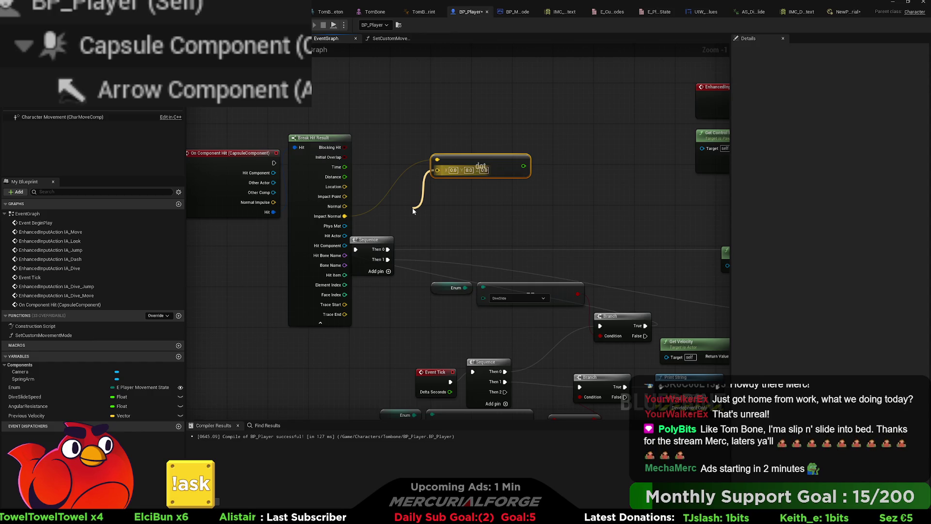
pyautogui.moveTo(413, 210); pyautogui.dragTo(412, 208)
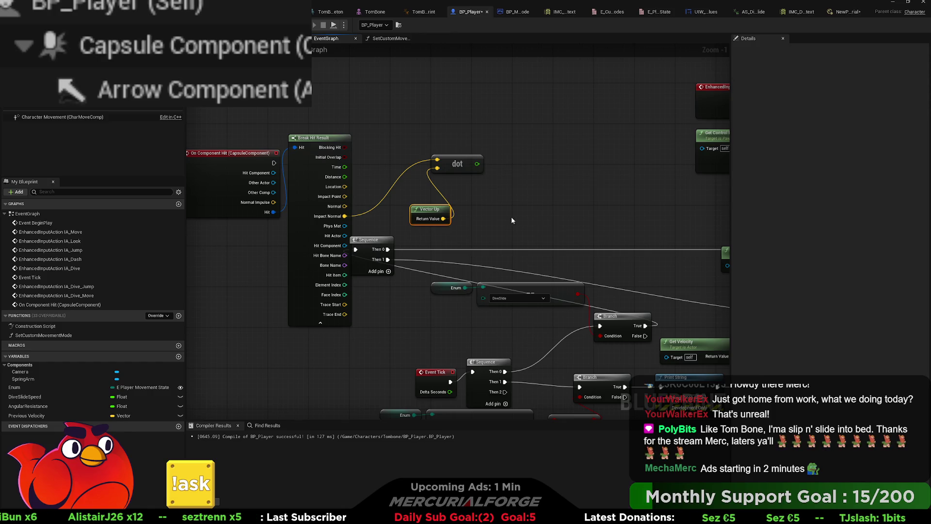
pyautogui.moveTo(427, 208); pyautogui.dragTo(407, 207)
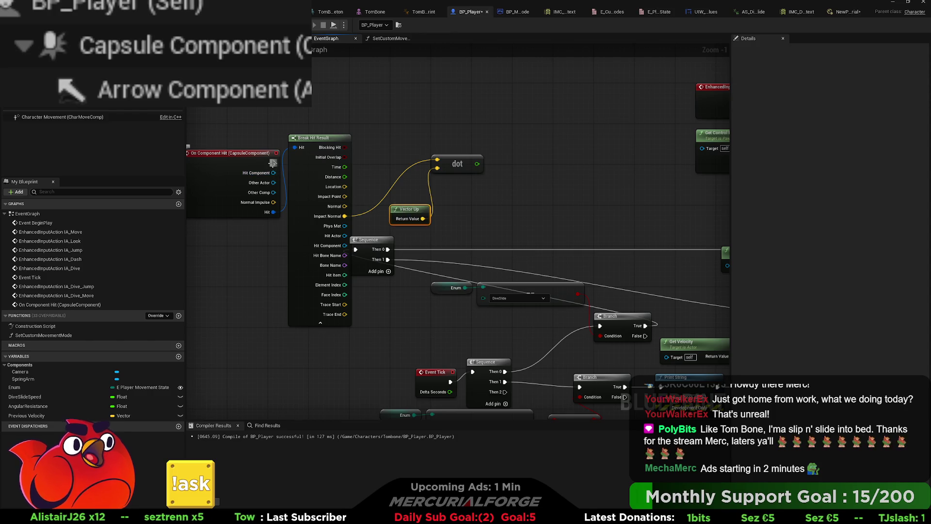
# Step: Add a new Print String after the hit event, printing the dot result
pyautogui.moveTo(274, 163); pyautogui.dragTo(532, 132)
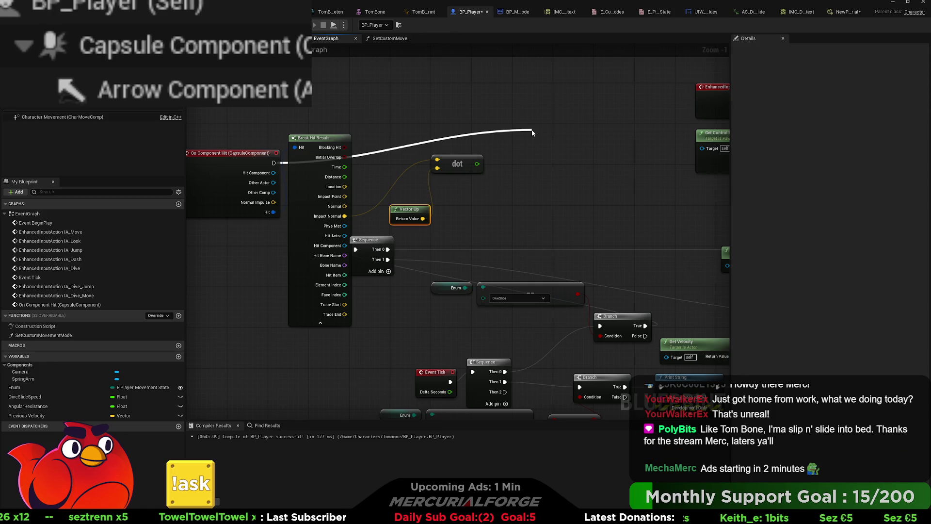
pyautogui.moveTo(532, 131); pyautogui.dragTo(532, 132)
pyautogui.moveTo(478, 164)
pyautogui.mouseDown()
pyautogui.moveTo(535, 153)
pyautogui.moveTo(514, 176)
pyautogui.mouseUp()
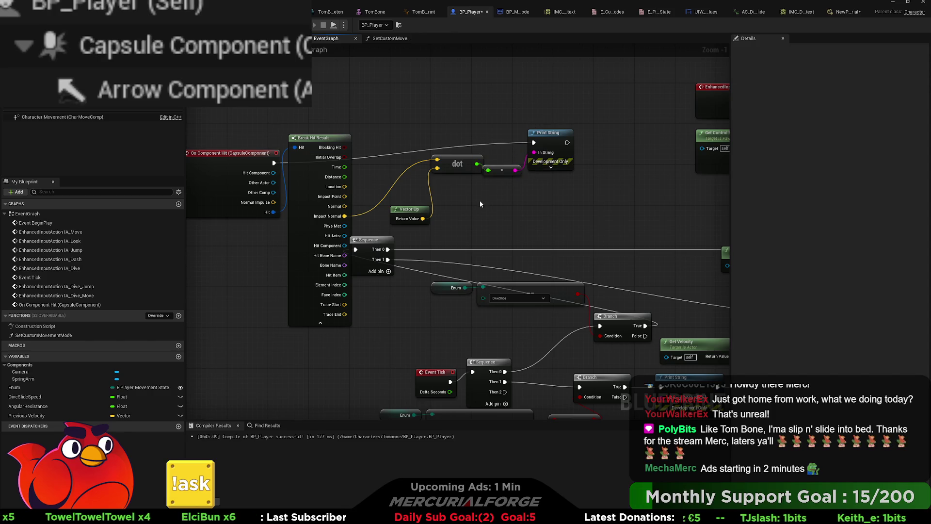
pyautogui.hotkey('alt', 'Tab')
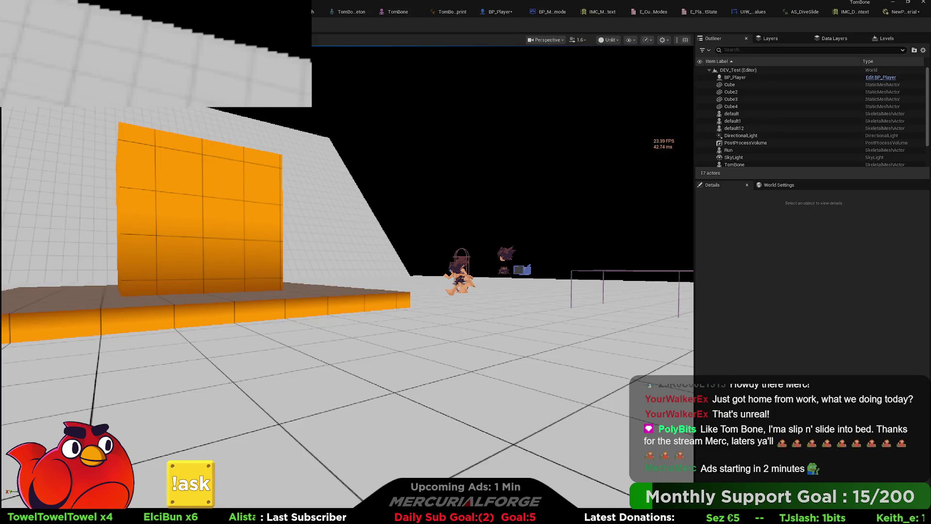
pyautogui.hotkey('alt', 'p')
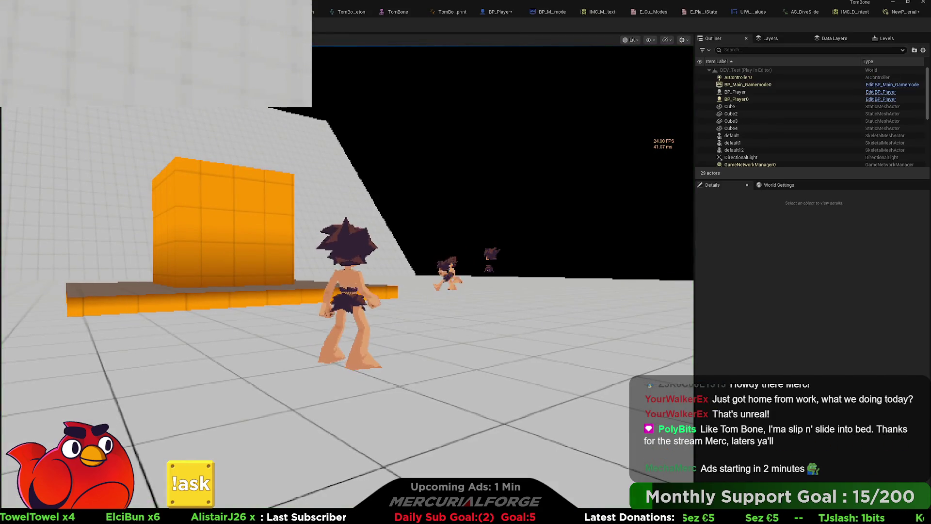
pyautogui.press('ctrl')
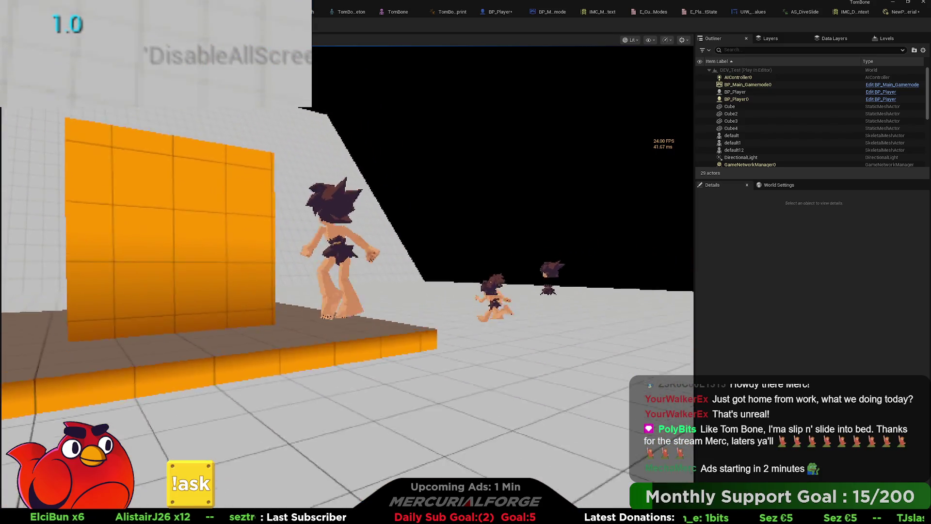
pyautogui.press('space')
pyautogui.press('w')
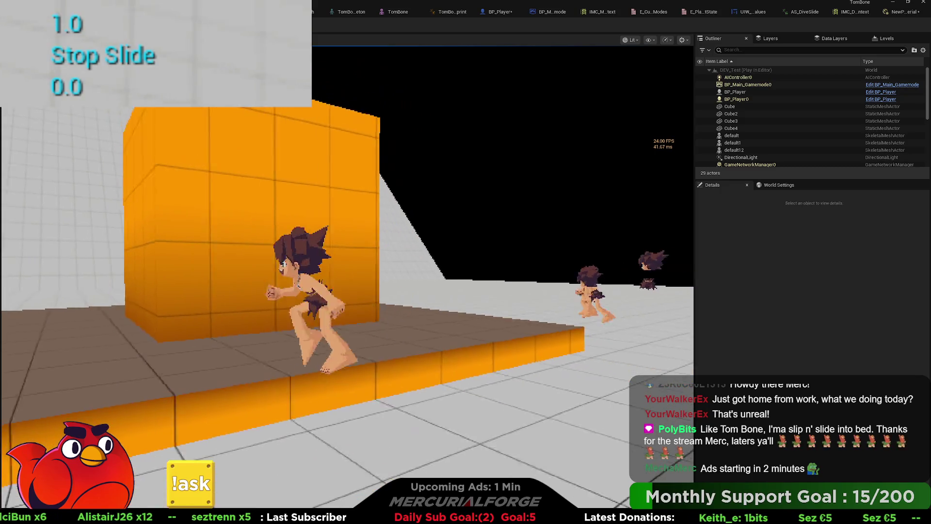
pyautogui.press('space')
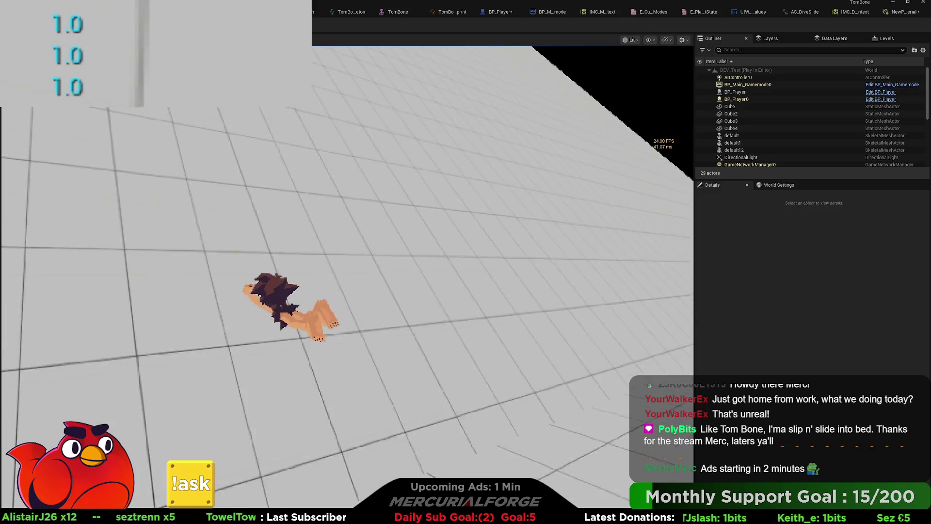
pyautogui.press('w')
pyautogui.press('space')
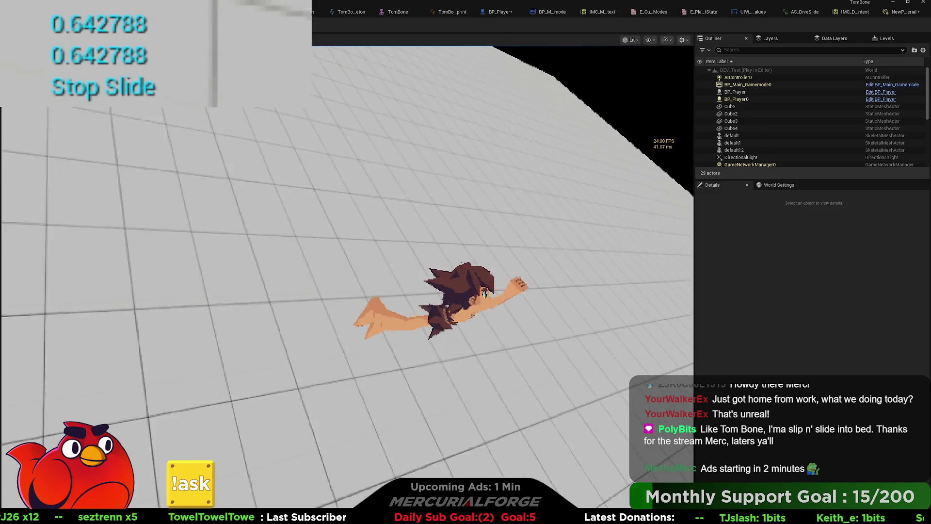
pyautogui.press('w')
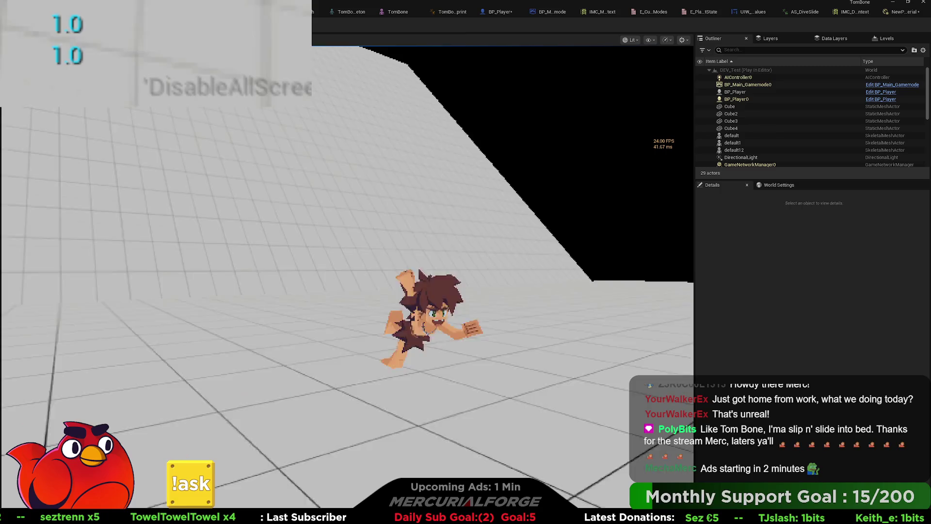
pyautogui.press('space')
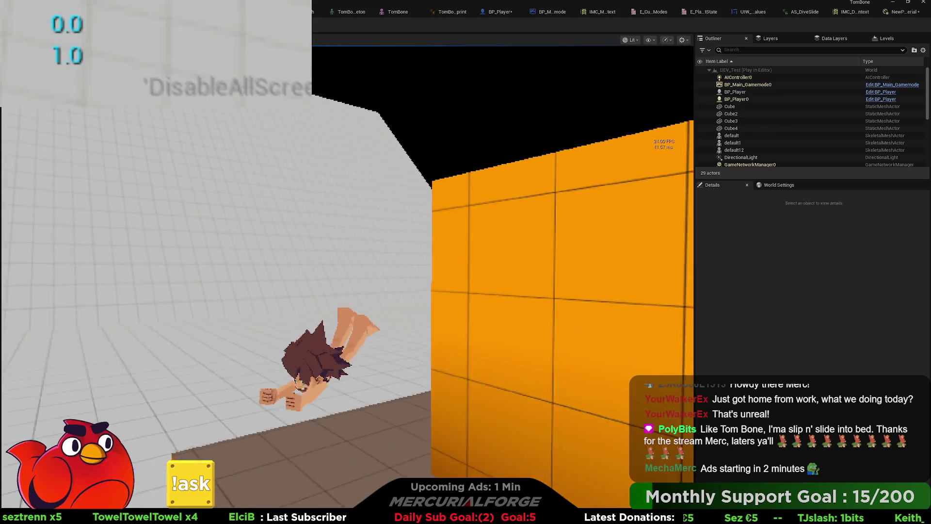
pyautogui.press('w')
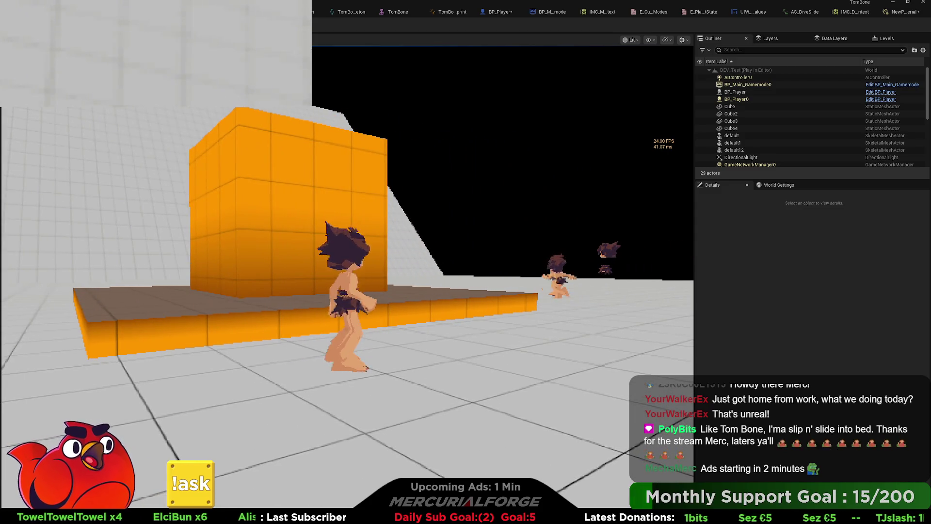
pyautogui.press('Escape')
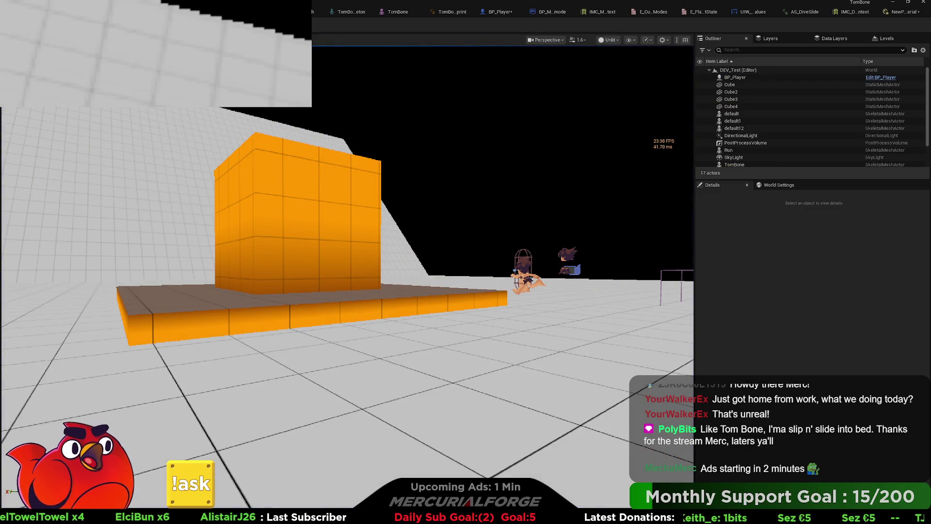
# Step: Delete the debug Print String and conversion nodes in BP_Player's graph
pyautogui.click(494, 13)
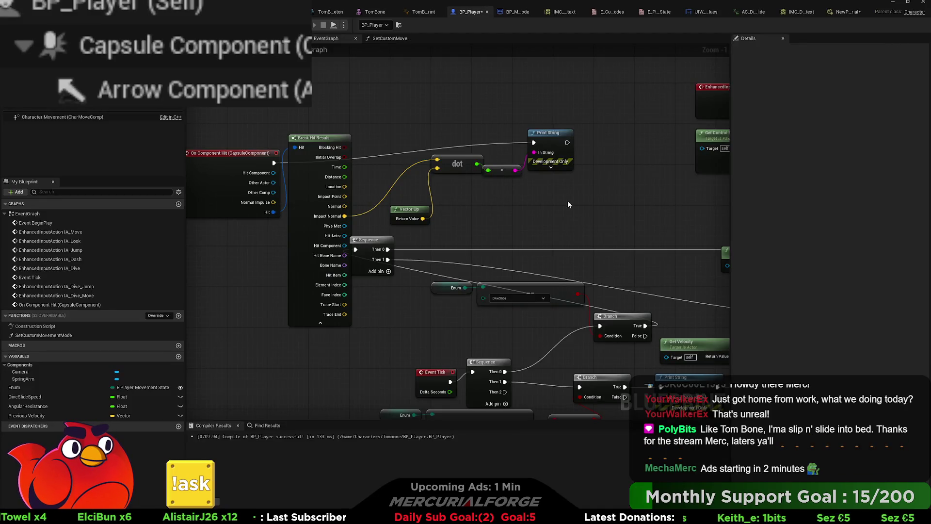
pyautogui.moveTo(579, 206)
pyautogui.mouseDown()
pyautogui.moveTo(483, 165)
pyautogui.moveTo(457, 187)
pyautogui.moveTo(474, 194)
pyautogui.moveTo(522, 171)
pyautogui.mouseUp()
pyautogui.press('Delete')
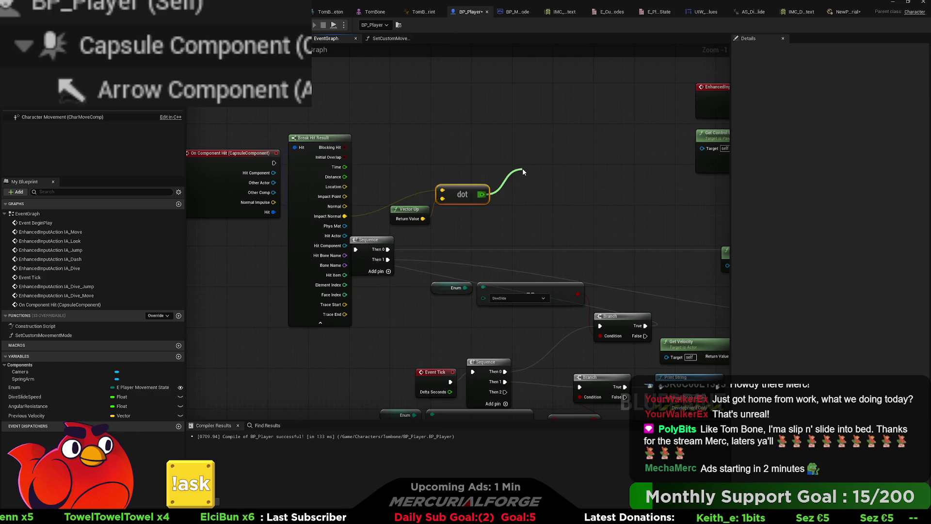
# Step: Check the dot result with a <= 0.25 node and continue the hit event into a Branch
pyautogui.moveTo(522, 167); pyautogui.dragTo(523, 168)
pyautogui.write('<=')
pyautogui.press('Return')
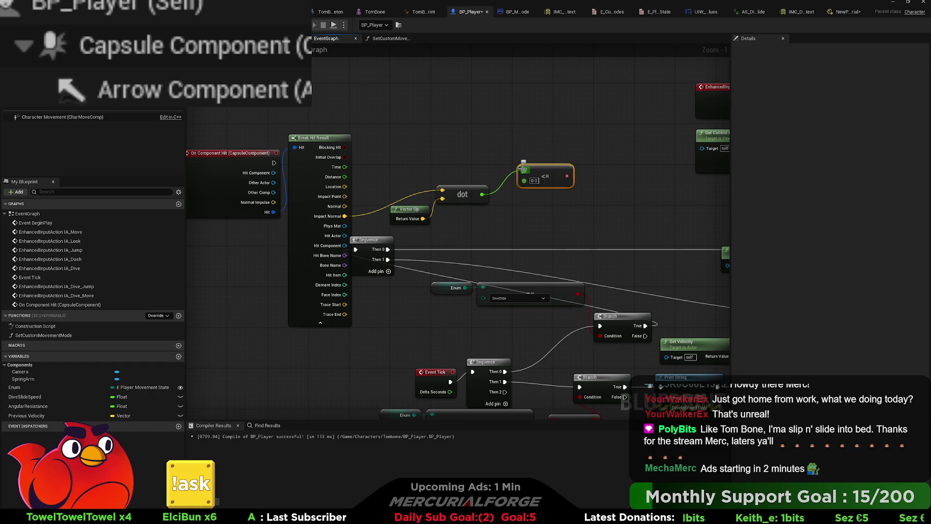
pyautogui.click(533, 180)
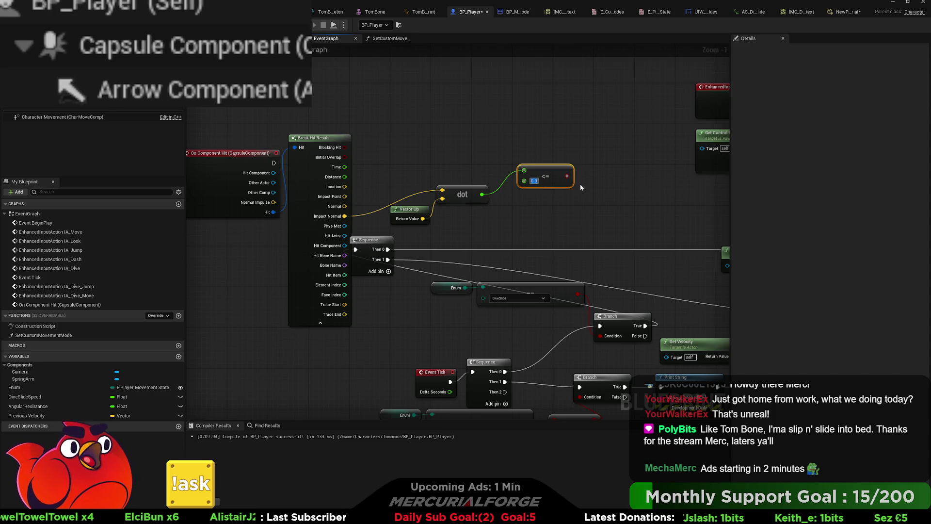
pyautogui.press('BackSpace')
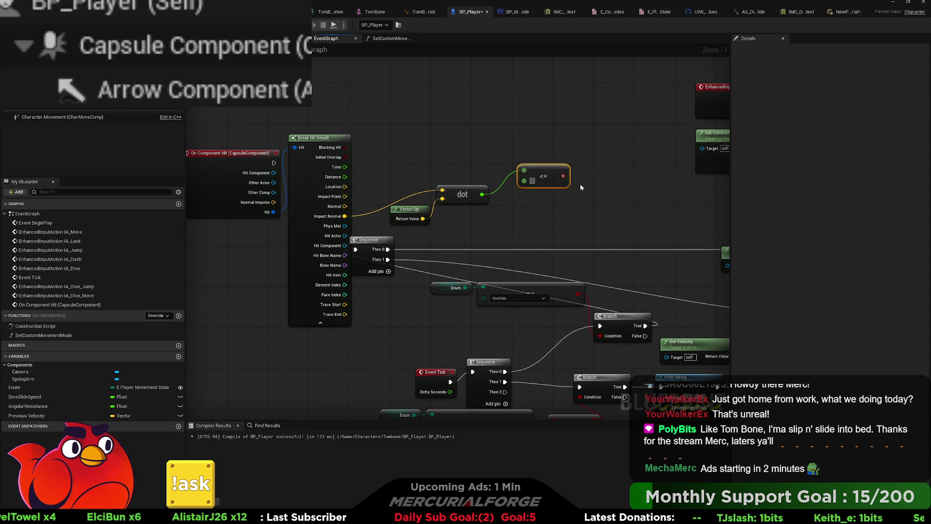
pyautogui.write('0.25')
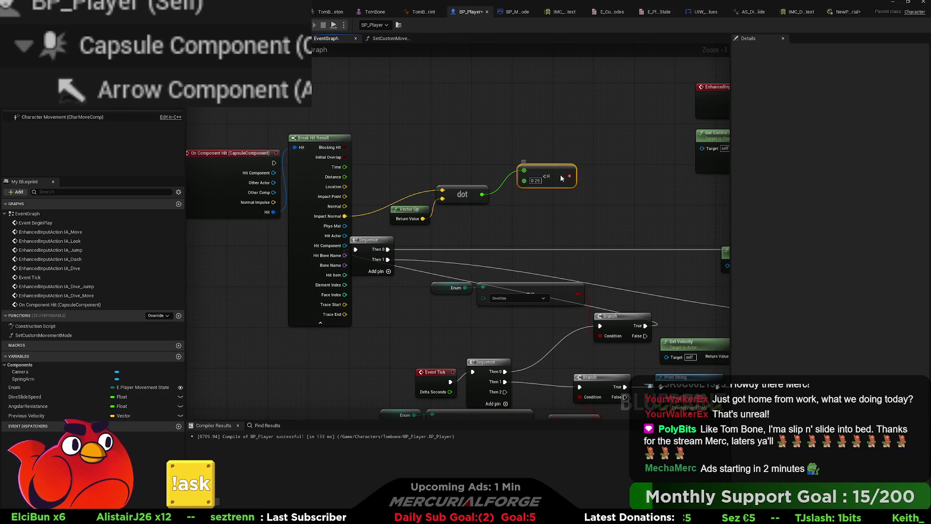
pyautogui.moveTo(534, 185); pyautogui.dragTo(529, 206)
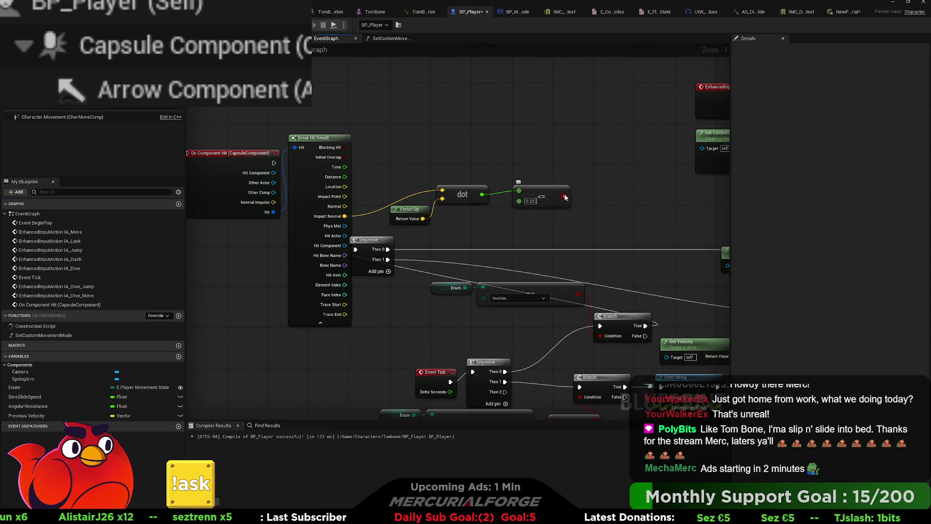
pyautogui.moveTo(273, 162)
pyautogui.mouseDown()
pyautogui.moveTo(634, 152)
pyautogui.moveTo(580, 152)
pyautogui.moveTo(412, 208)
pyautogui.moveTo(204, 221)
pyautogui.mouseUp()
# Step: Rearrange the hit-handling nodes, moving the Sequence node right and repositioning the multiply node
pyautogui.moveTo(612, 155); pyautogui.dragTo(535, 144)
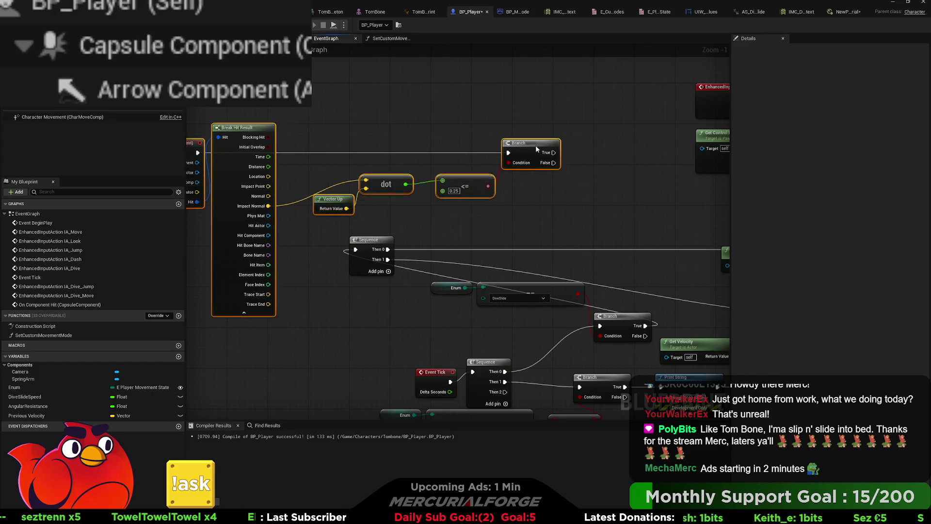
pyautogui.scroll(-3, 529, 197)
pyautogui.moveTo(443, 222); pyautogui.dragTo(601, 224)
pyautogui.moveTo(546, 218); pyautogui.dragTo(303, 169)
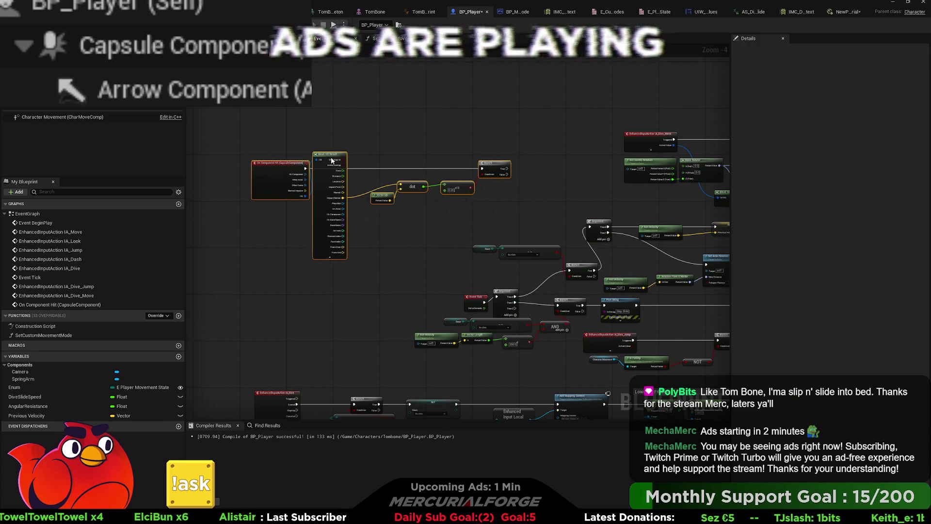
pyautogui.scroll(3, 543, 188)
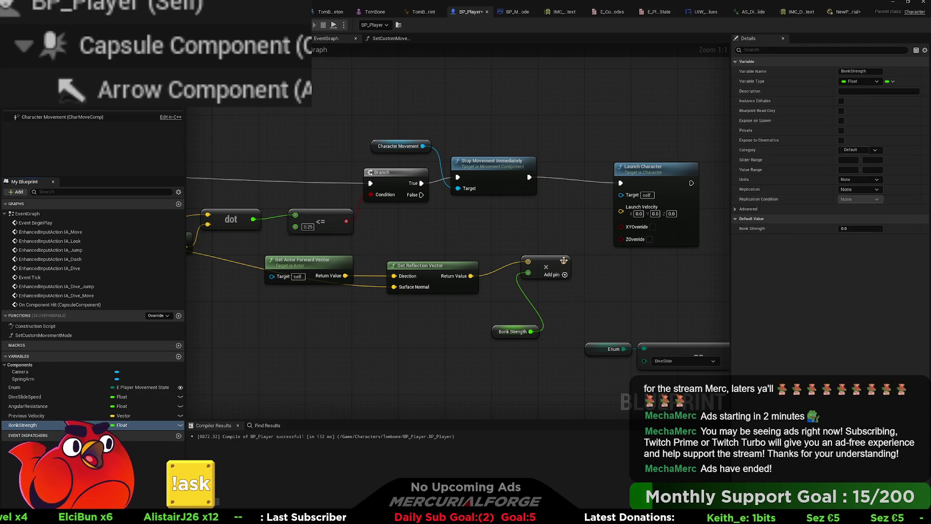
pyautogui.moveTo(567, 262)
pyautogui.mouseDown()
pyautogui.moveTo(620, 211)
pyautogui.moveTo(578, 240)
pyautogui.moveTo(621, 211)
pyautogui.mouseUp()
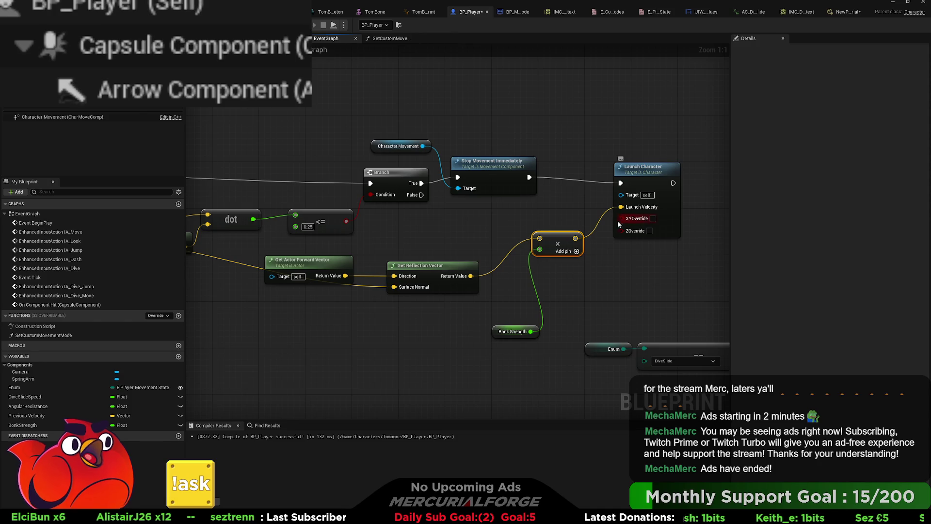
# Step: Set BonkStrength's default value to 350, then run and end a quick play test
pyautogui.click(524, 328)
pyautogui.click(858, 228)
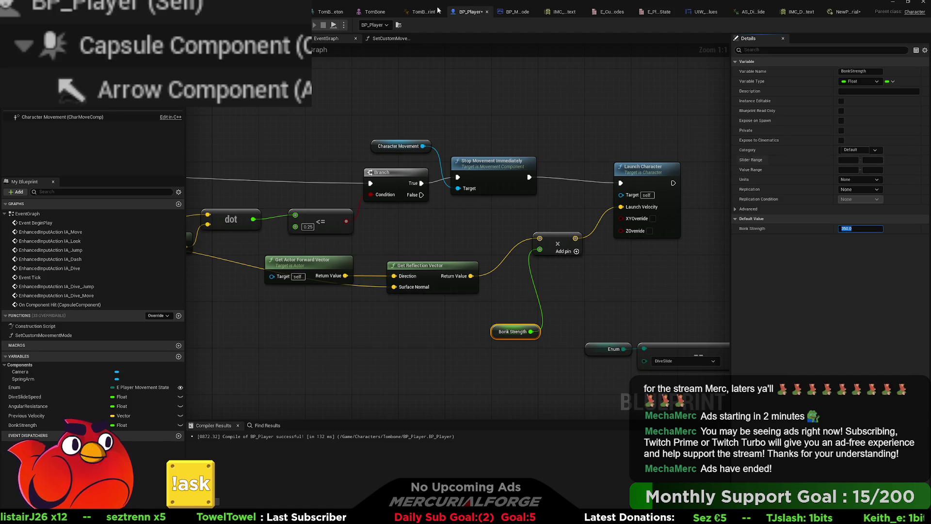
pyautogui.press('Return')
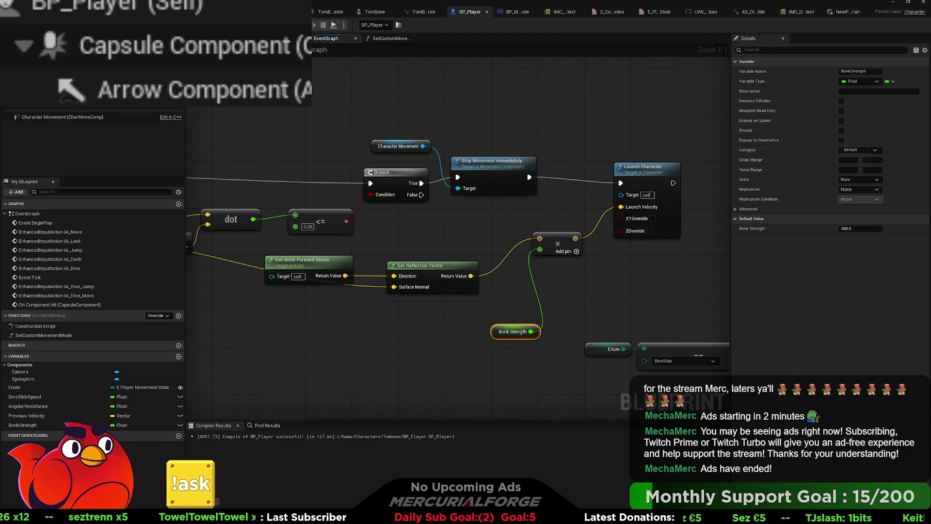
pyautogui.hotkey('alt', 'p')
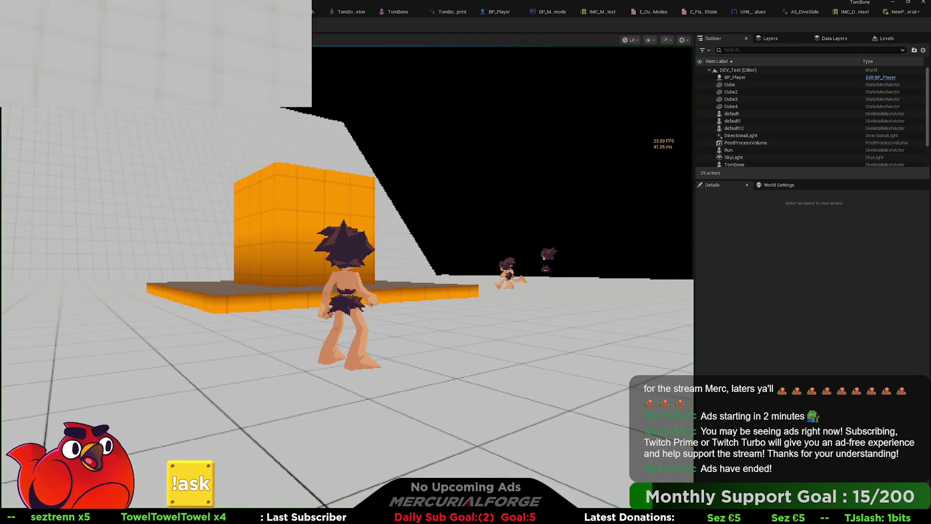
pyautogui.press('Escape')
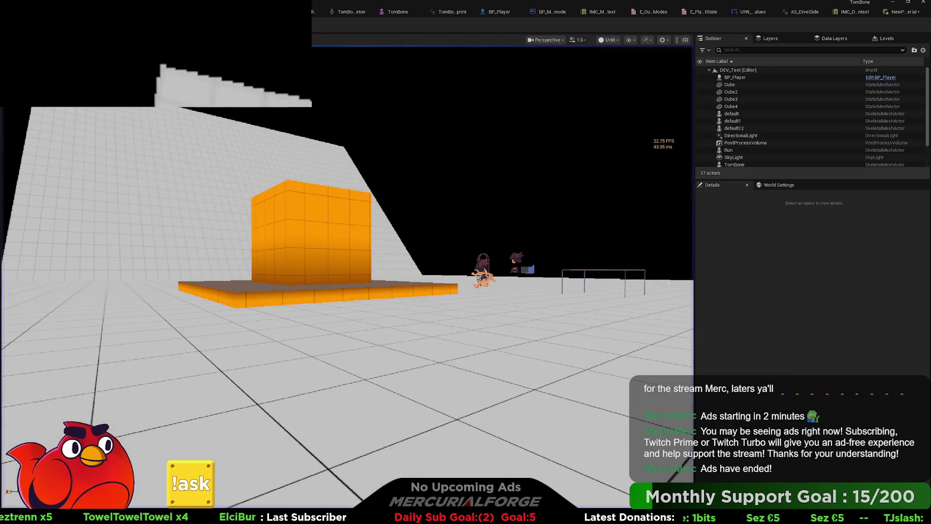
# Step: Chain a pasted SET Enum node (Default) after Launch Character and recompile with F7
pyautogui.click(499, 11)
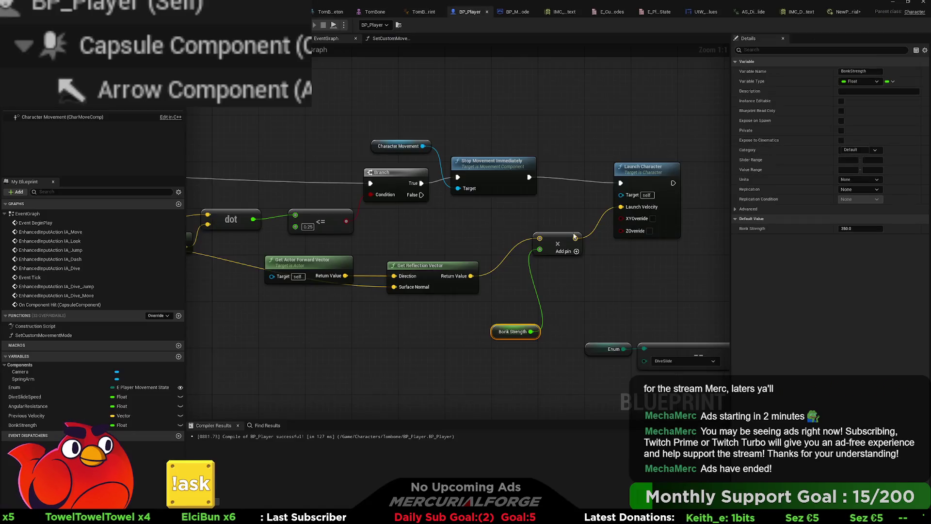
pyautogui.scroll(-5, 570, 253)
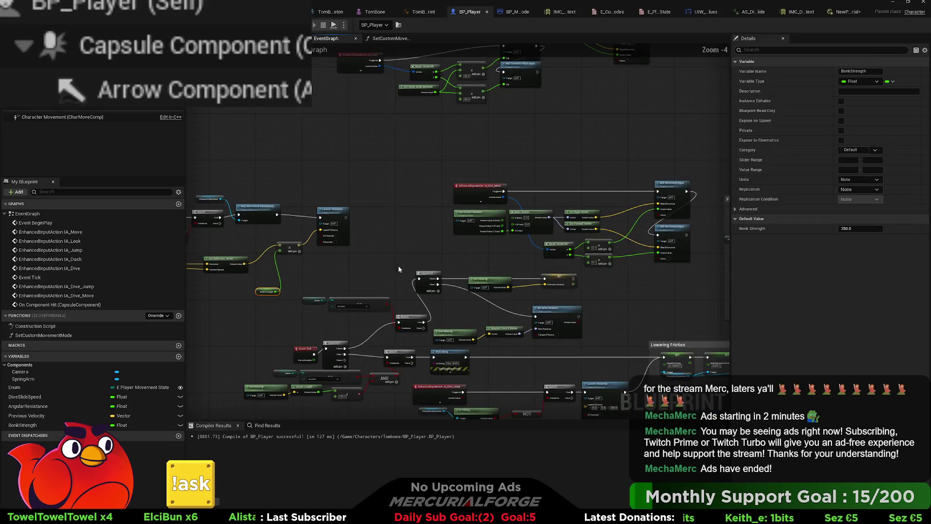
pyautogui.moveTo(346, 211)
pyautogui.mouseDown()
pyautogui.moveTo(494, 231)
pyautogui.moveTo(480, 252)
pyautogui.moveTo(435, 263)
pyautogui.mouseUp()
pyautogui.click(510, 262)
pyautogui.scroll(4, 406, 203)
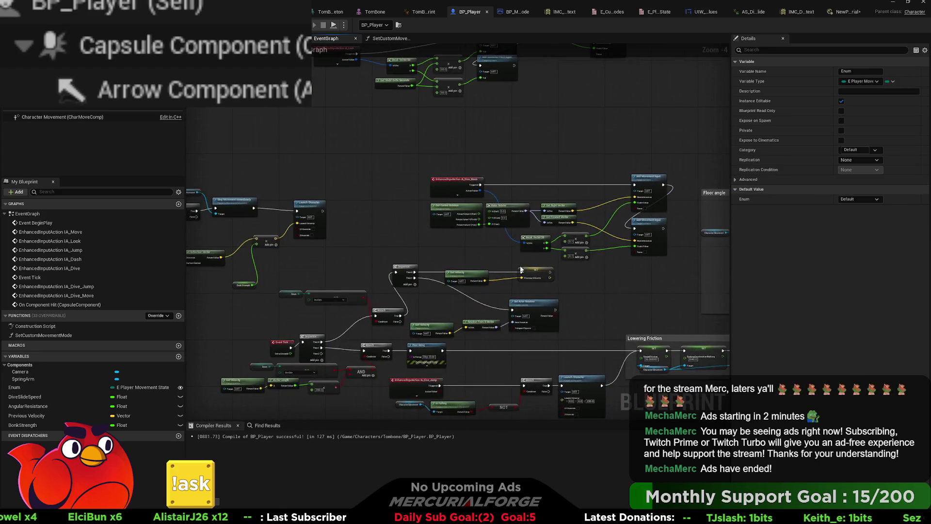
pyautogui.hotkey('ctrl', 'v')
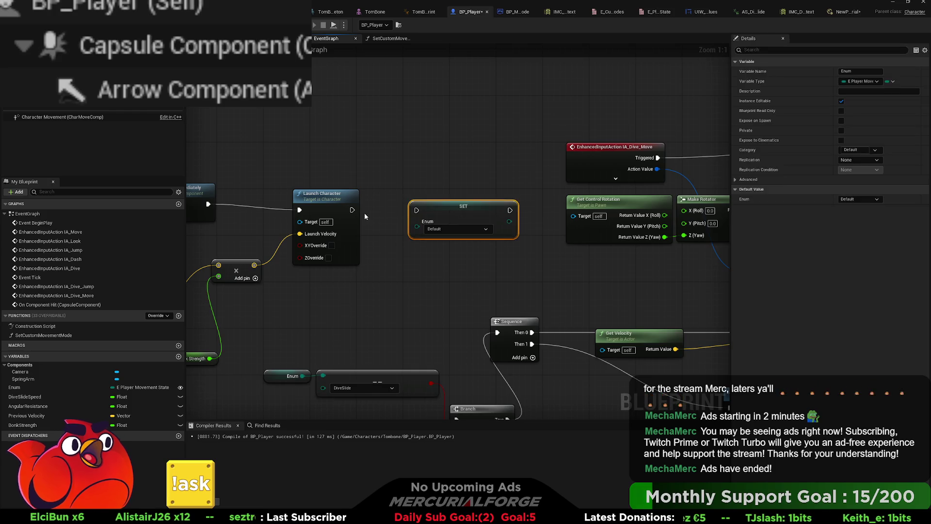
pyautogui.moveTo(352, 209); pyautogui.dragTo(418, 210)
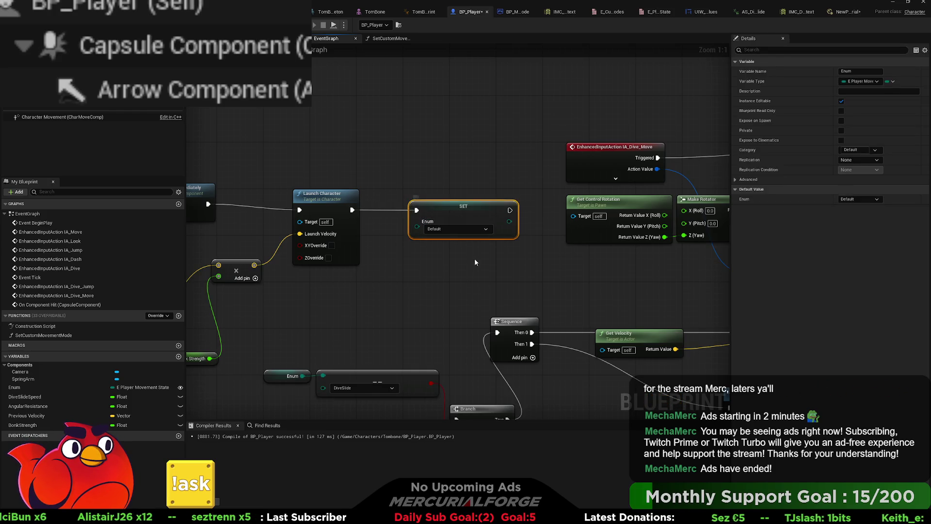
pyautogui.click(418, 262)
pyautogui.press('F7')
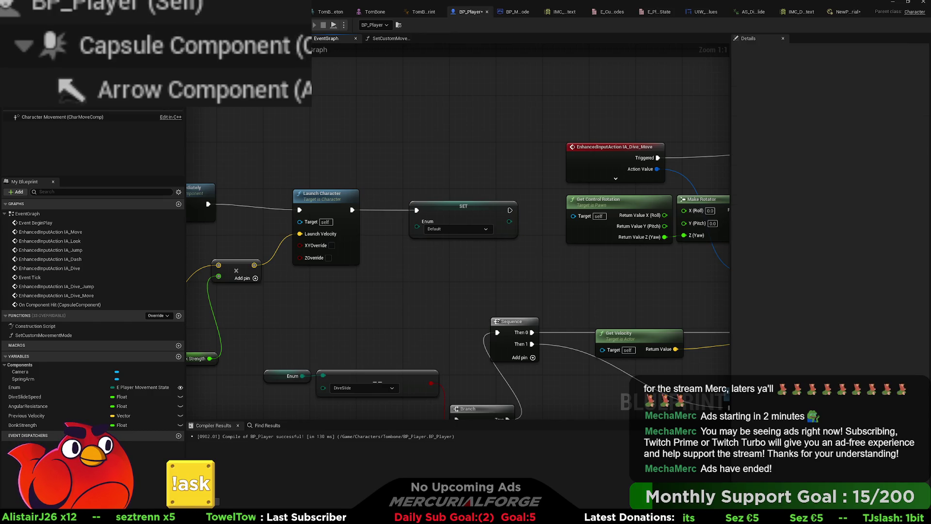
# Step: Play-test running and dive-sliding into the orange block's wall, then switch to BP_Main_Gamemode
pyautogui.hotkey('alt', 'p')
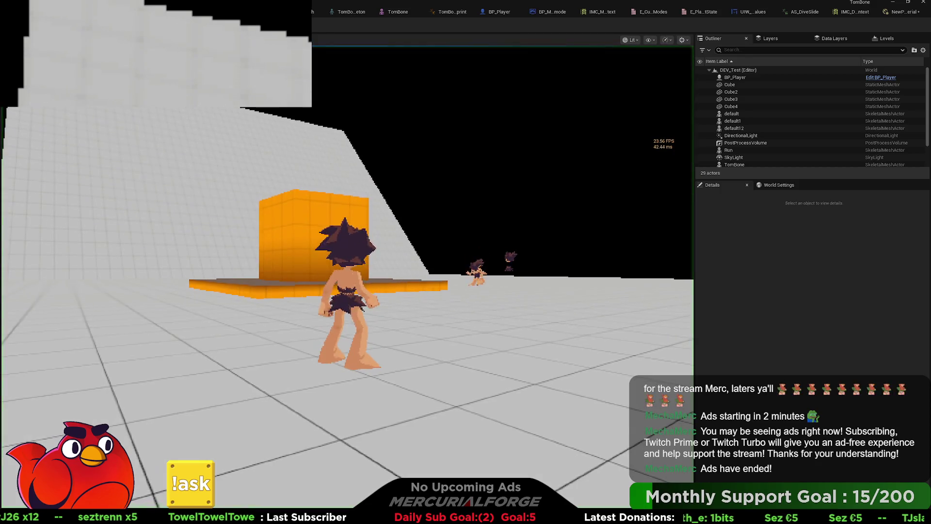
pyautogui.press('w')
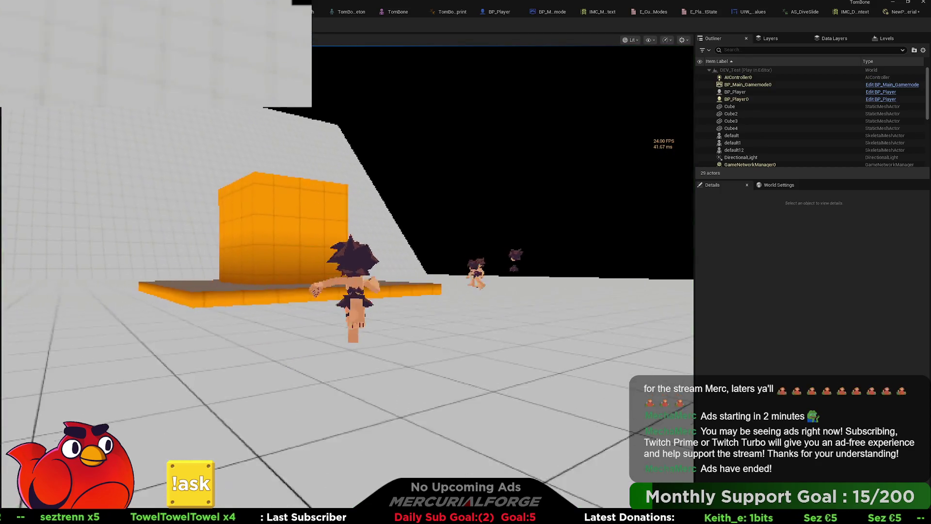
pyautogui.press('ctrl')
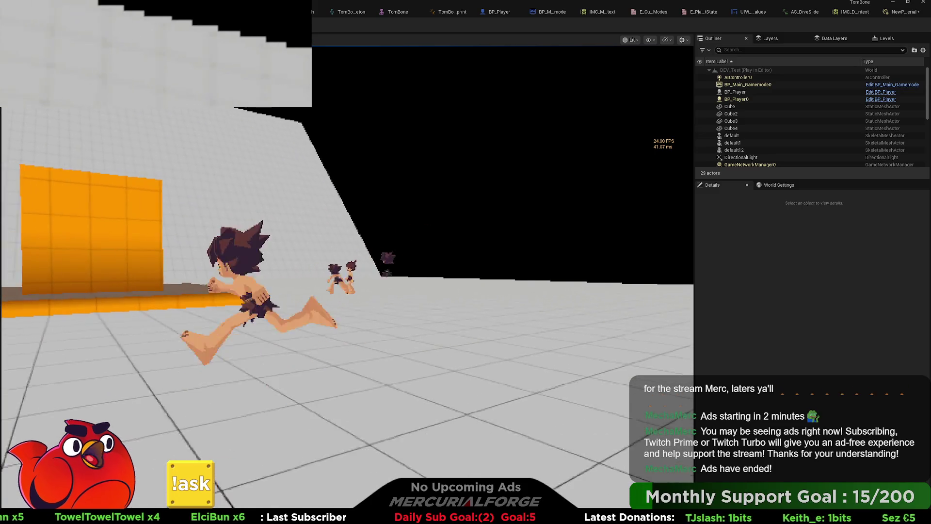
pyautogui.press('ctrl')
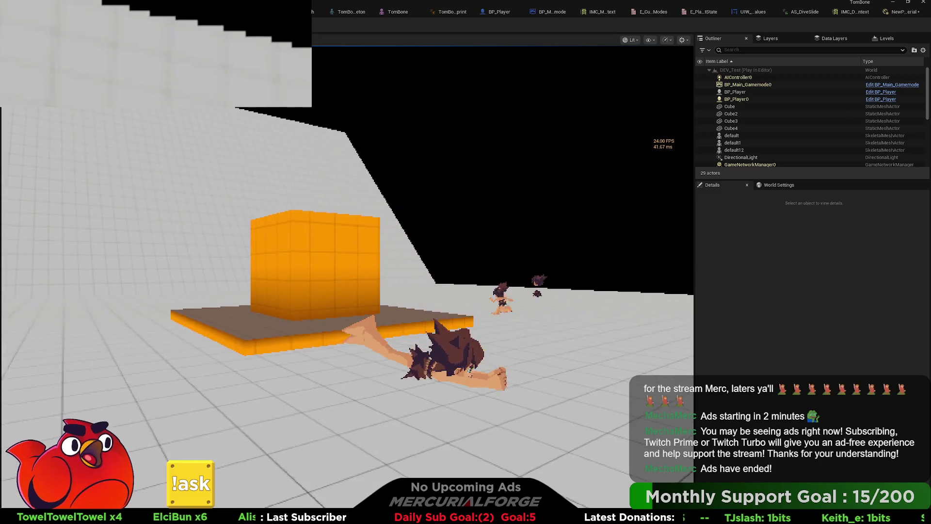
pyautogui.press('w')
pyautogui.press('w')
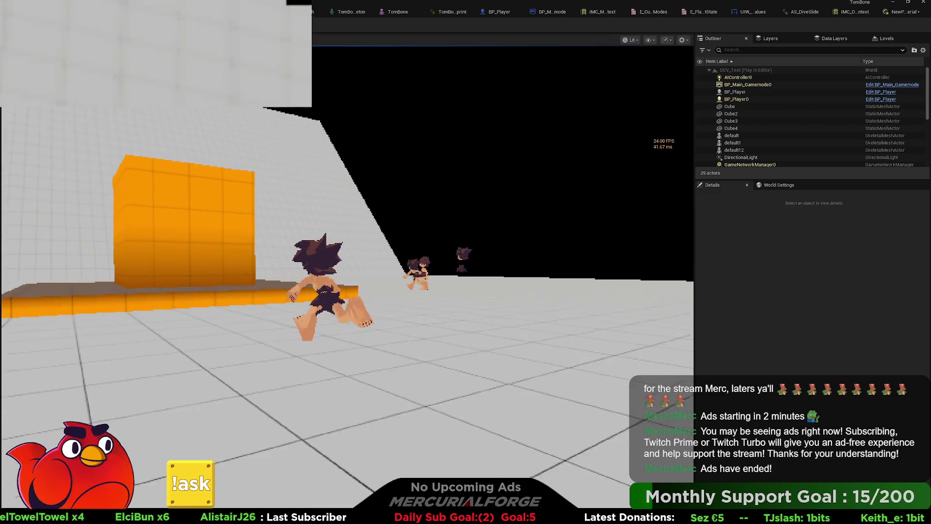
pyautogui.press('w')
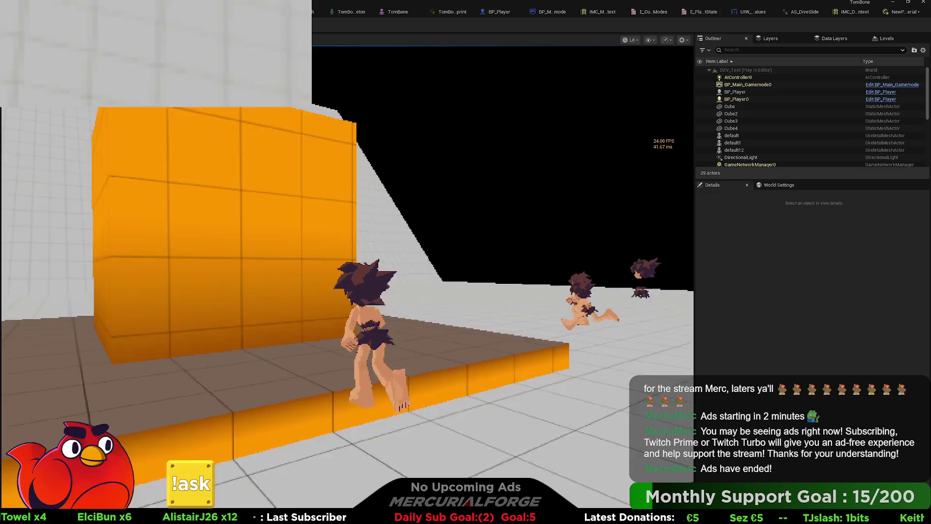
pyautogui.press('ctrl')
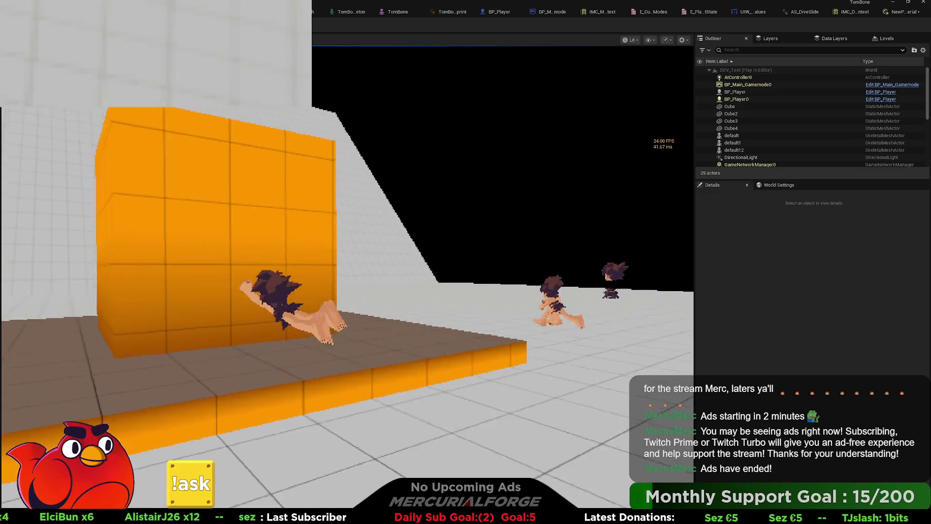
pyautogui.press('s')
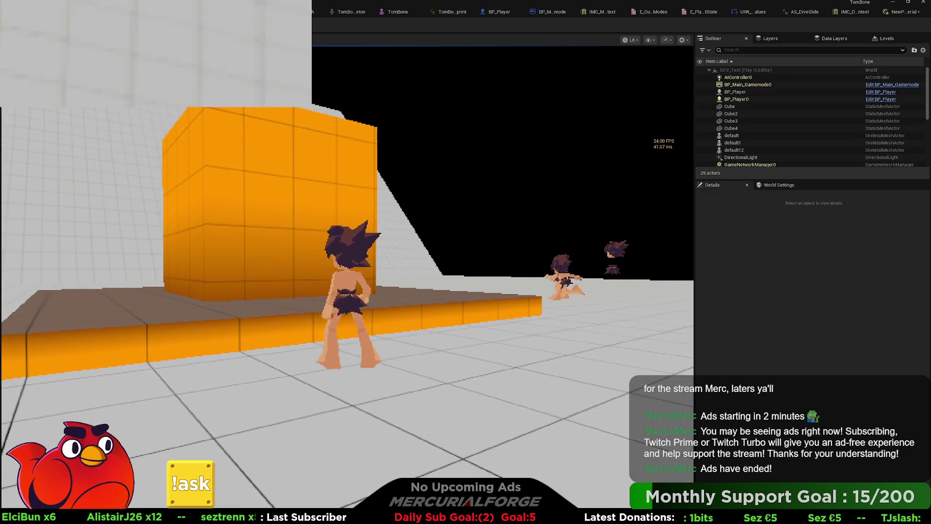
pyautogui.press('Escape')
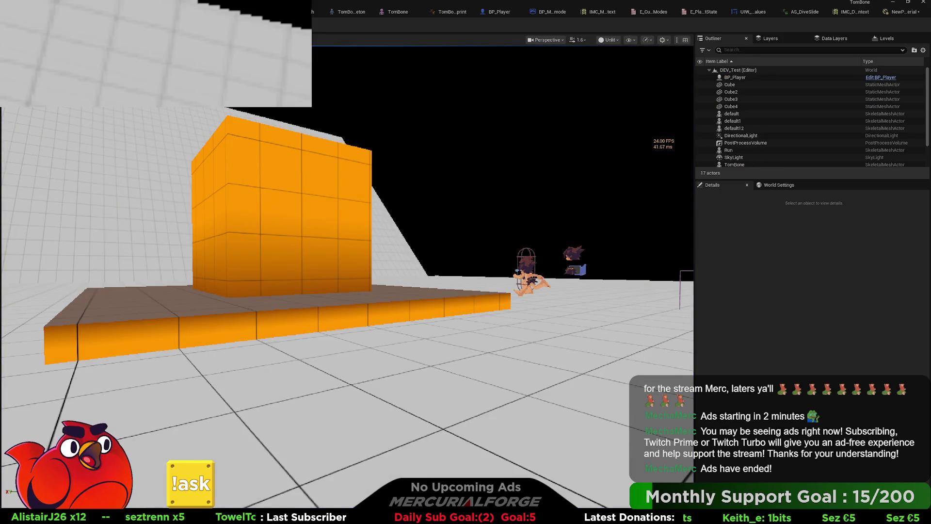
pyautogui.click(532, 13)
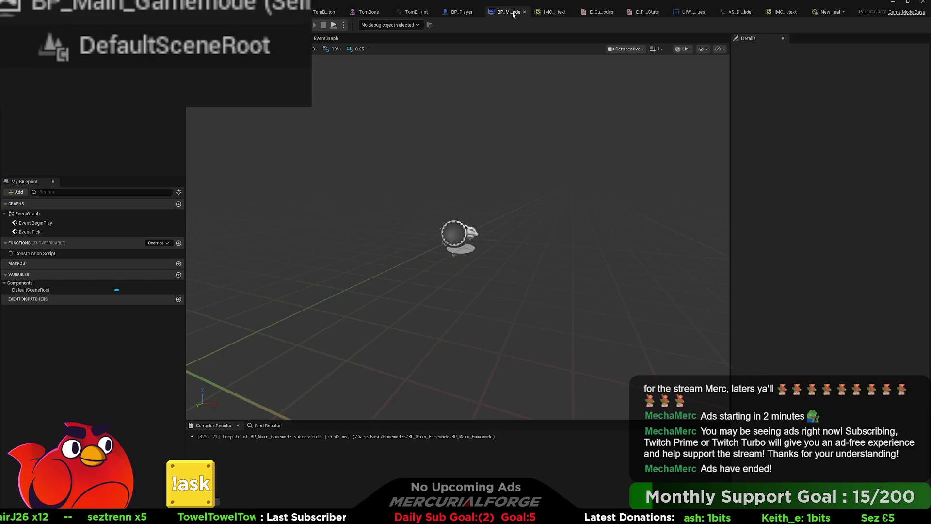
# Step: Delete the SET Enum node from BP_Player's graph and pan to the Launch Character area
pyautogui.click(458, 12)
pyautogui.click(427, 194)
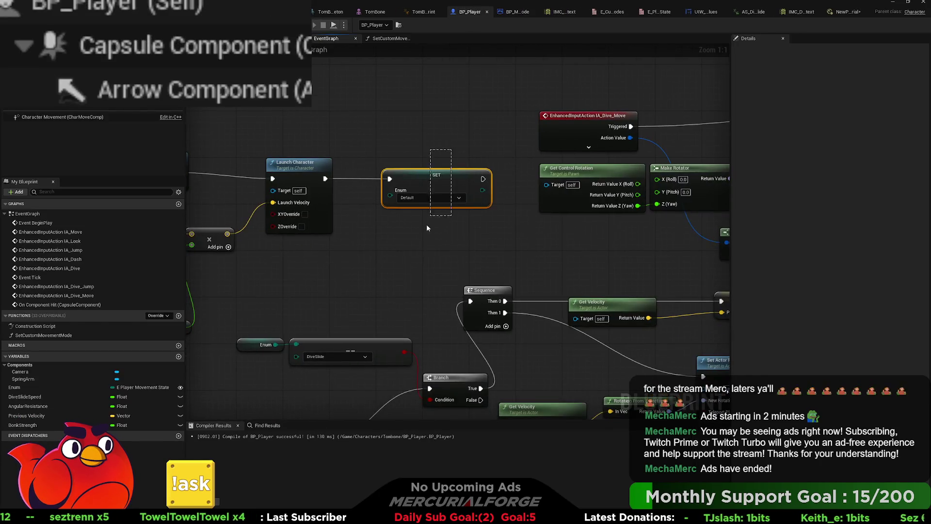
pyautogui.press('Delete')
pyautogui.moveTo(415, 252)
pyautogui.mouseDown()
pyautogui.moveTo(462, 233)
pyautogui.moveTo(420, 254)
pyautogui.moveTo(357, 250)
pyautogui.mouseUp()
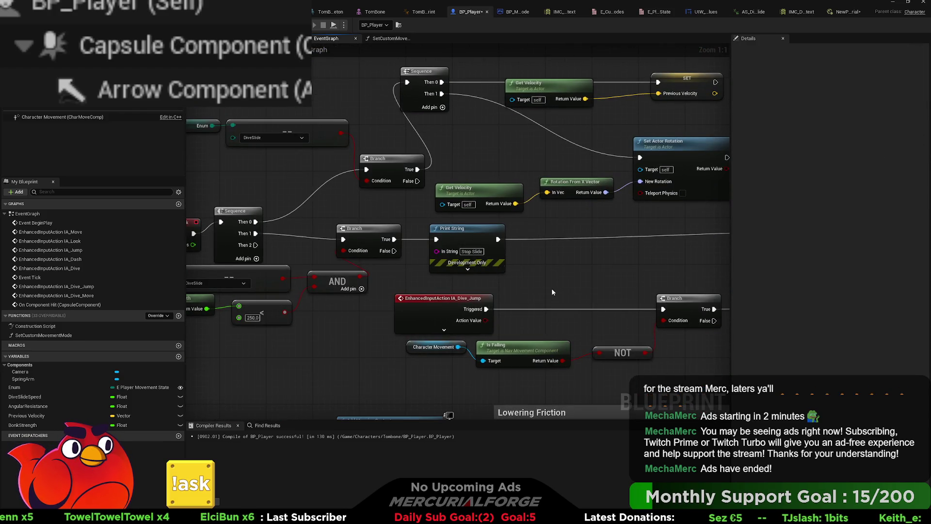
pyautogui.moveTo(551, 290)
pyautogui.mouseDown()
pyautogui.moveTo(208, 265)
pyautogui.moveTo(424, 266)
pyautogui.mouseUp()
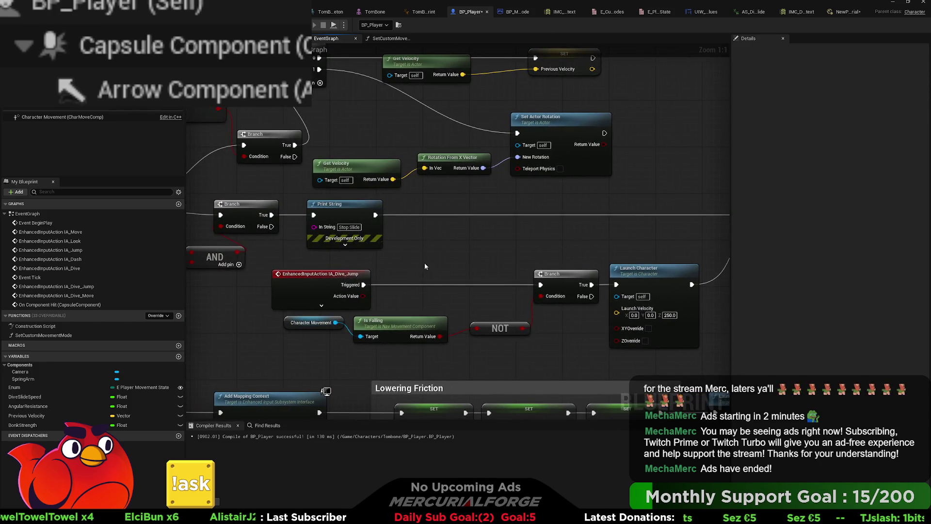
# Step: Create a custom event named EndSlide and wire it into the Stop Slide print
pyautogui.rightClick(451, 240)
pyautogui.write('custom event')
pyautogui.press('Return')
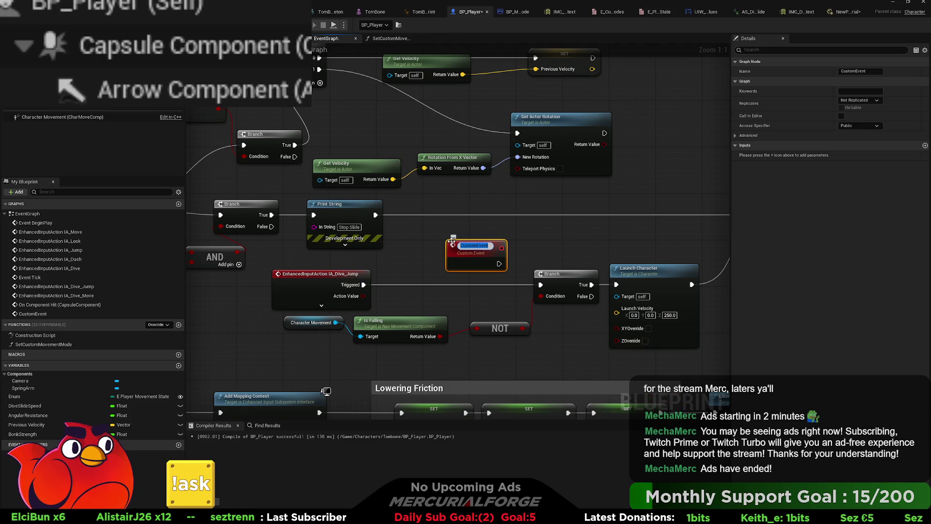
pyautogui.write('Stop')
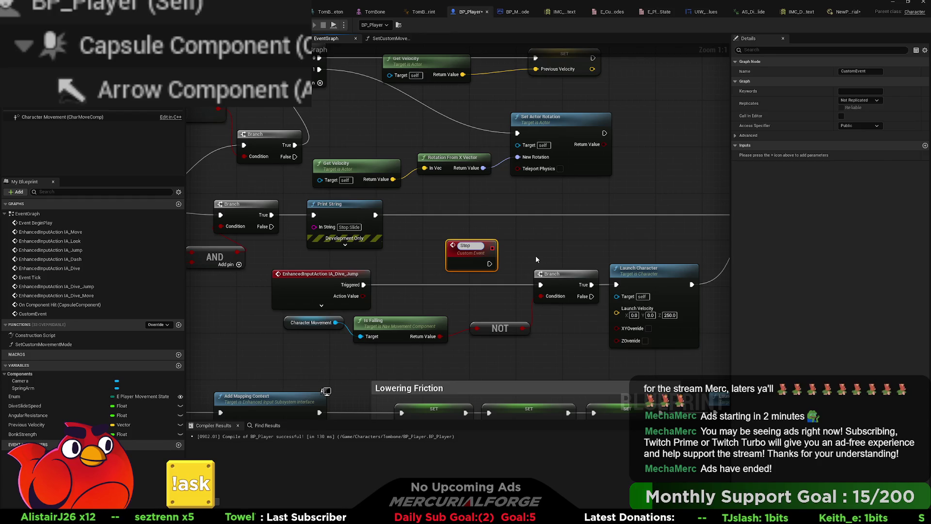
pyautogui.press('BackSpace')
pyautogui.press('BackSpace')
pyautogui.press('BackSpace')
pyautogui.write('End')
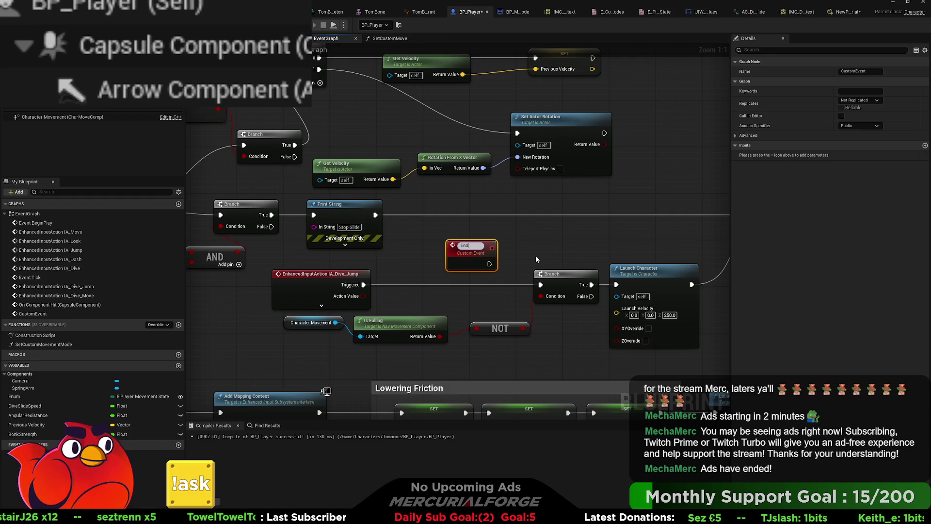
pyautogui.write('Slid')
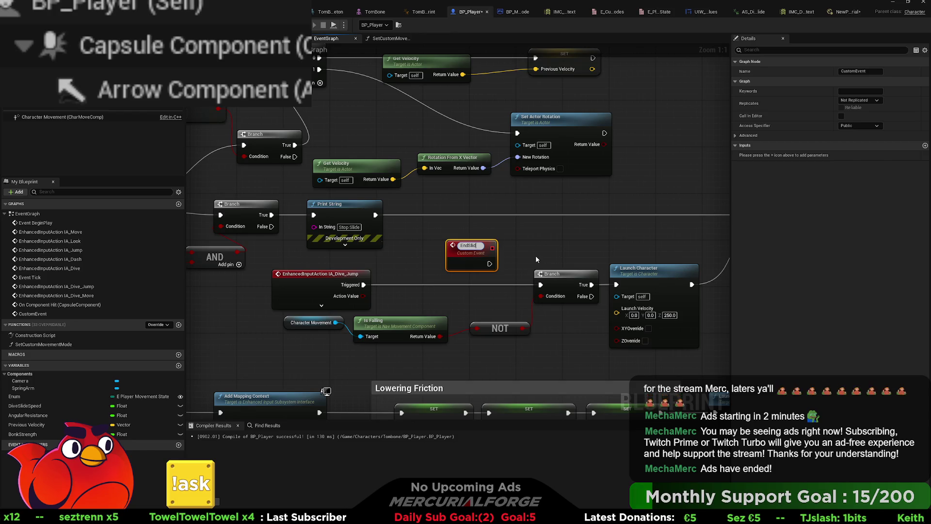
pyautogui.write('e')
pyautogui.press('Return')
pyautogui.moveTo(489, 261)
pyautogui.mouseDown()
pyautogui.moveTo(303, 217)
pyautogui.moveTo(313, 215)
pyautogui.mouseUp()
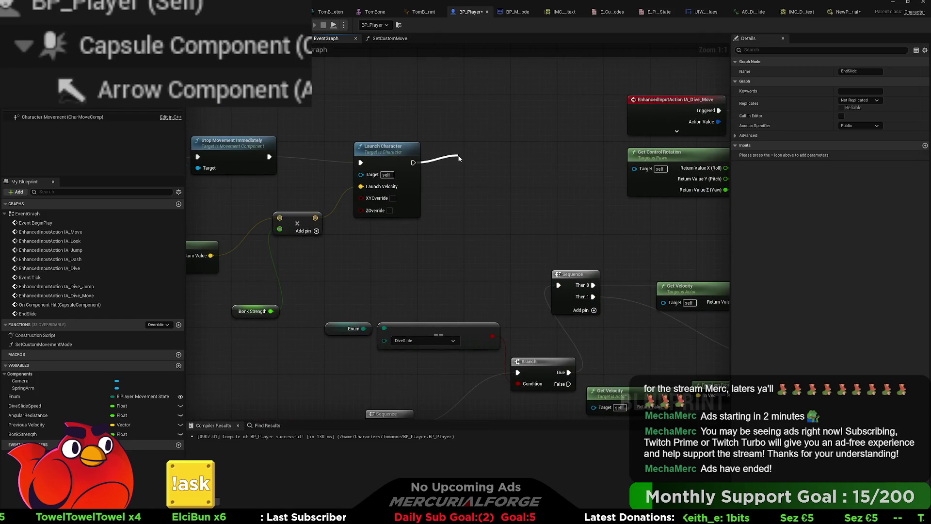
# Step: Rewire the chain as Stop Movement Immediately → End Slide → Launch Character, then start play
pyautogui.moveTo(459, 158); pyautogui.dragTo(357, 109)
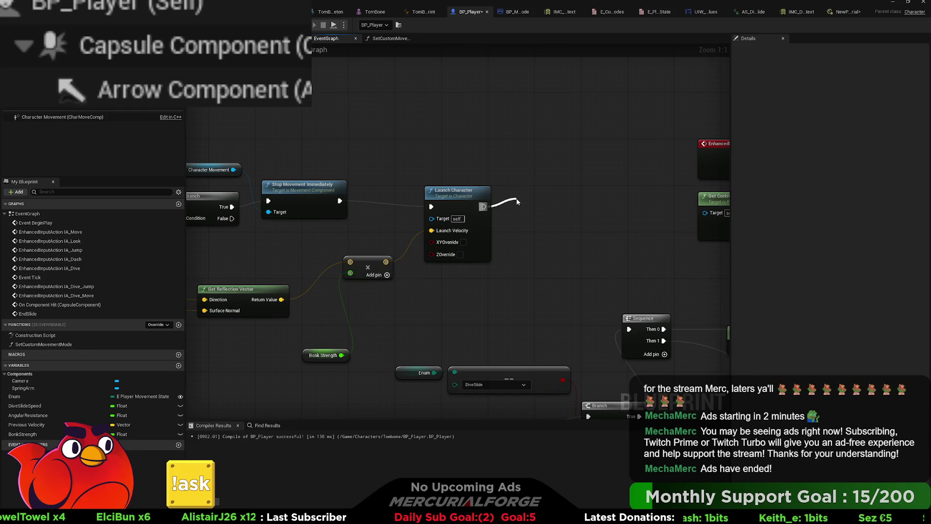
pyautogui.moveTo(518, 201)
pyautogui.mouseDown()
pyautogui.moveTo(544, 185)
pyautogui.moveTo(380, 174)
pyautogui.mouseUp()
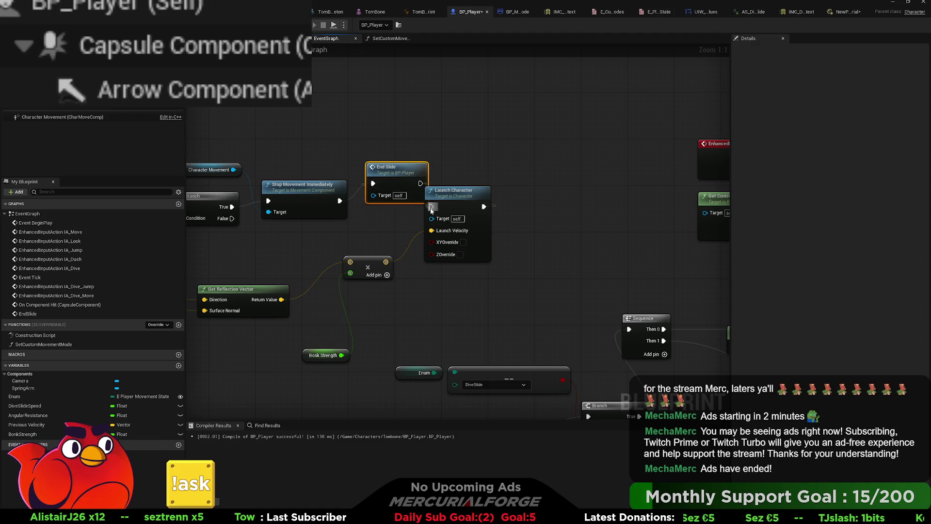
pyautogui.moveTo(453, 200); pyautogui.dragTo(481, 188)
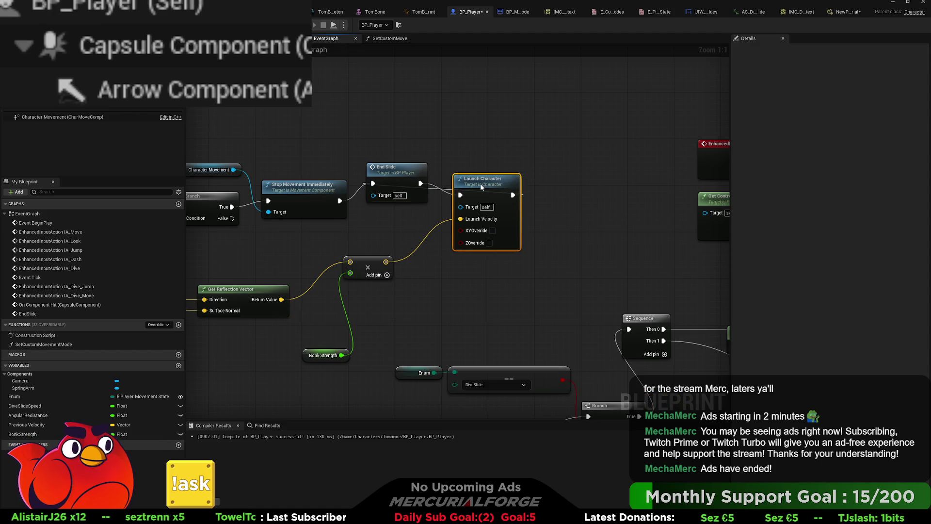
pyautogui.keyDown('alt'); pyautogui.click(420, 183); pyautogui.keyUp('alt')
pyautogui.moveTo(373, 184)
pyautogui.mouseDown()
pyautogui.moveTo(364, 189)
pyautogui.moveTo(380, 183)
pyautogui.mouseUp()
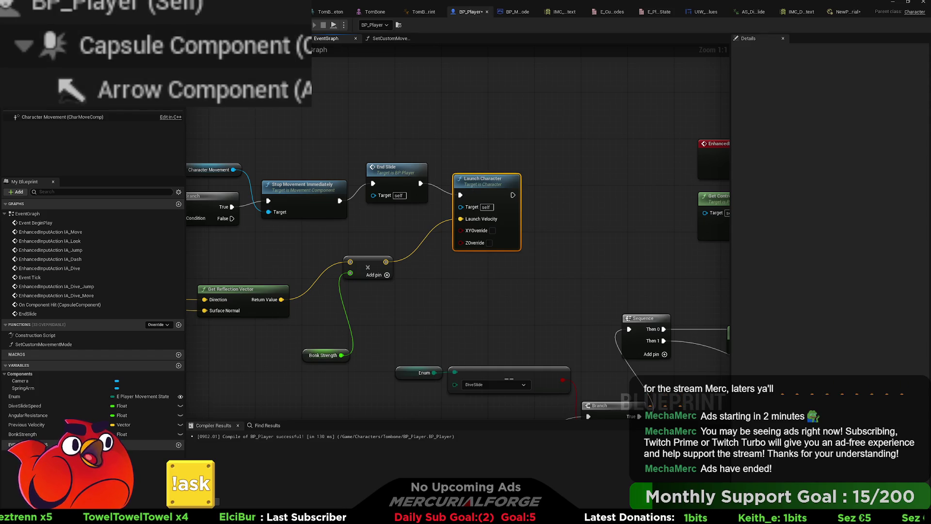
pyautogui.hotkey('alt', 'p')
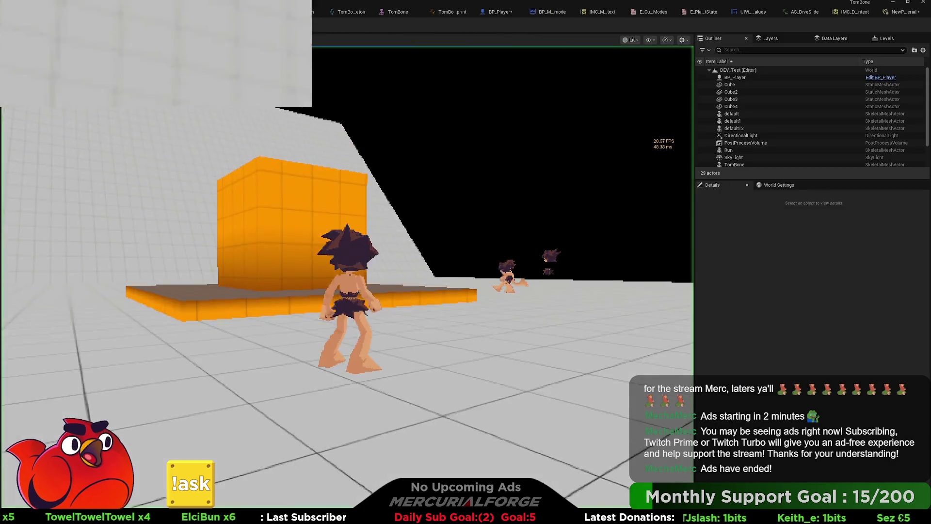
# Step: Run, jump and dive-slide repeatedly into the orange cube, then stop the session
pyautogui.press('w')
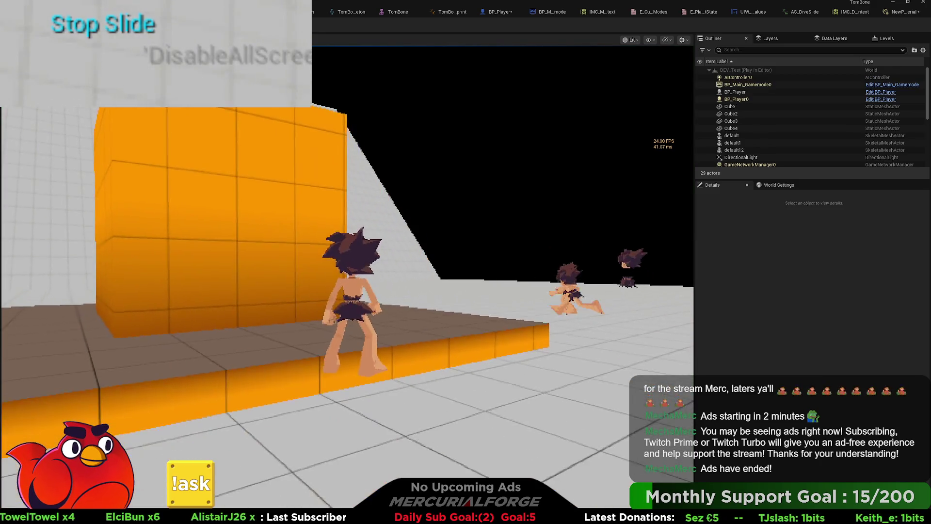
pyautogui.press('space')
pyautogui.press('ctrl')
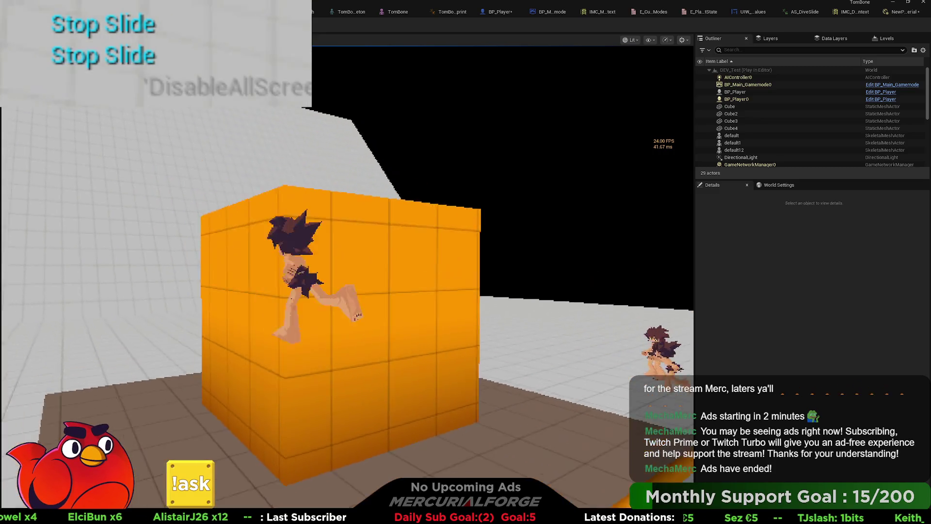
pyautogui.press('s')
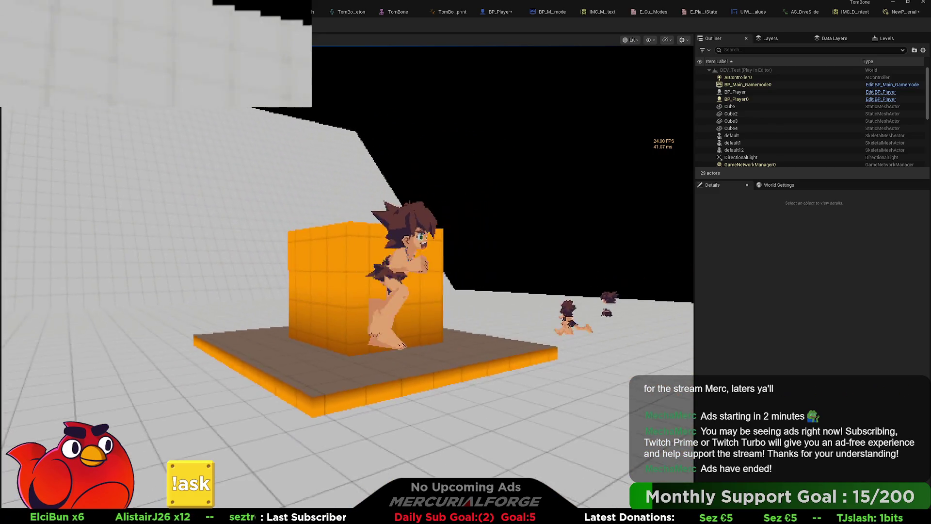
pyautogui.press('w')
pyautogui.press('ctrl')
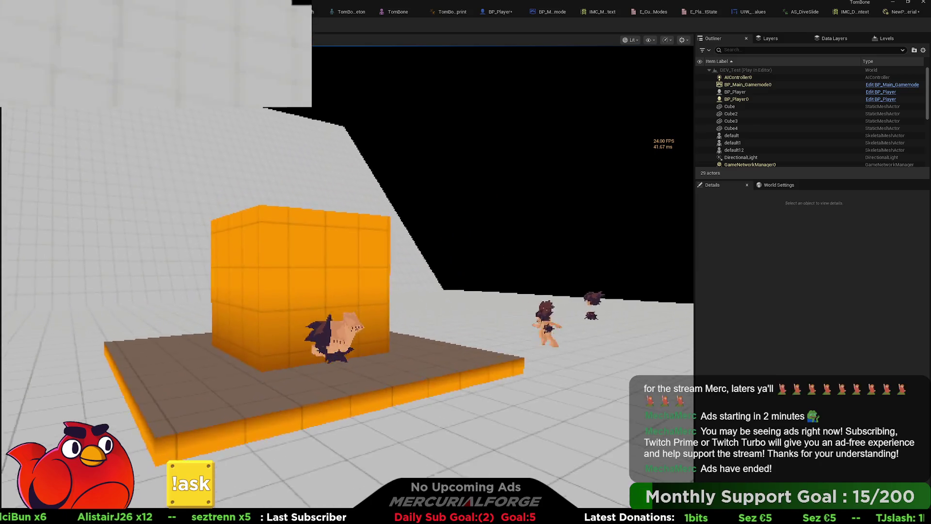
pyautogui.press('d')
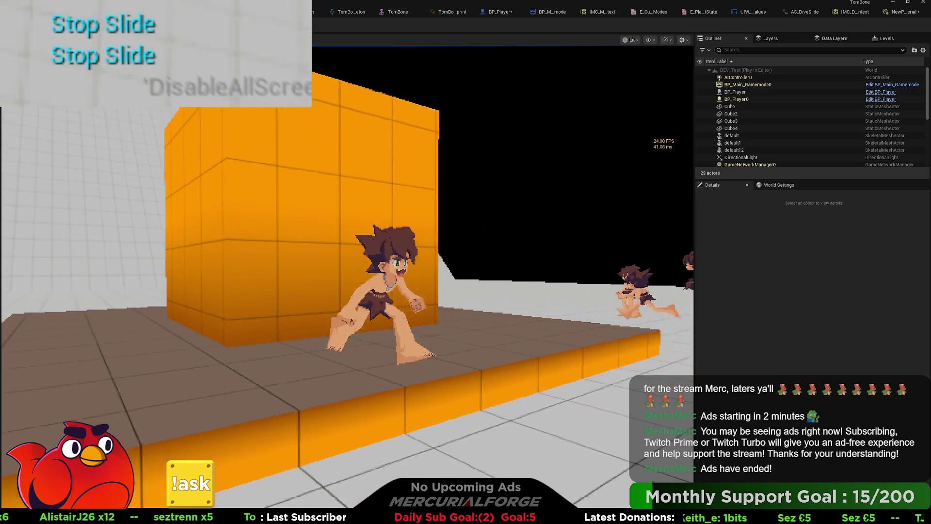
pyautogui.press('ctrl')
pyautogui.press('s')
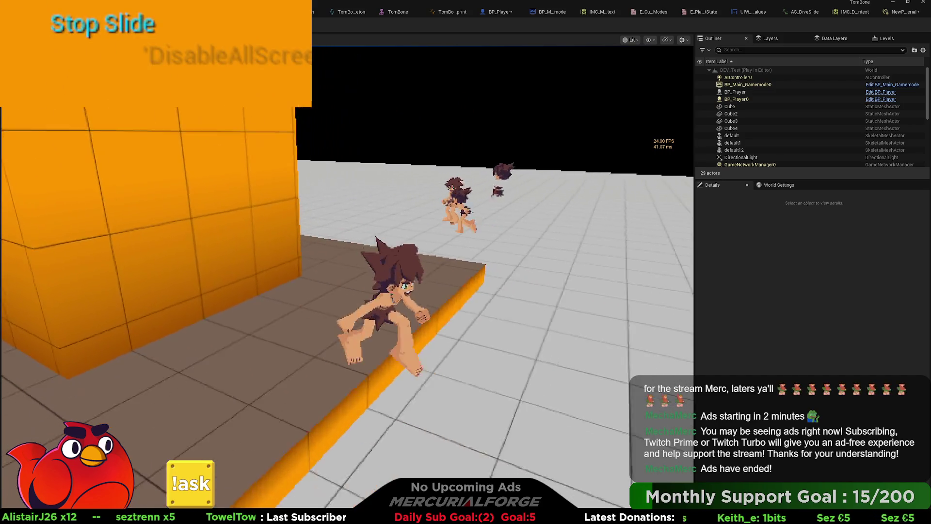
pyautogui.press('ctrl')
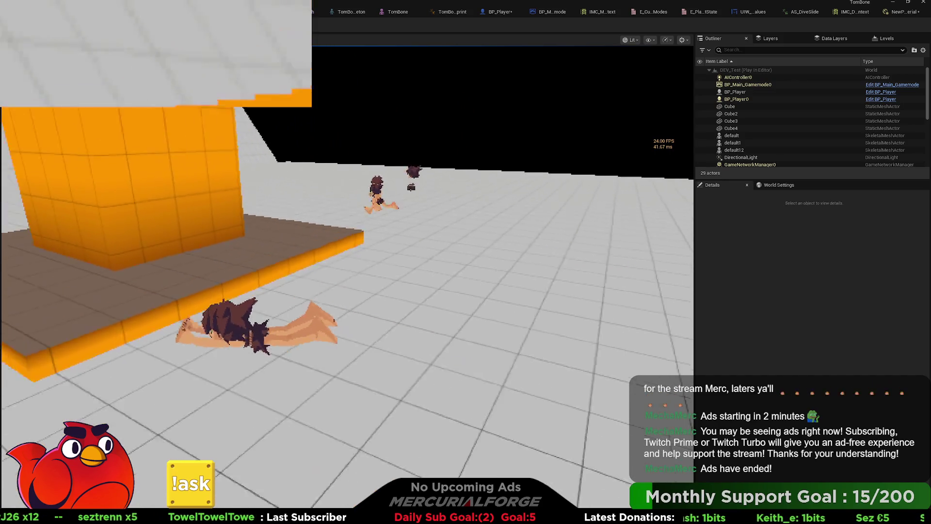
pyautogui.press('w')
pyautogui.press('ctrl')
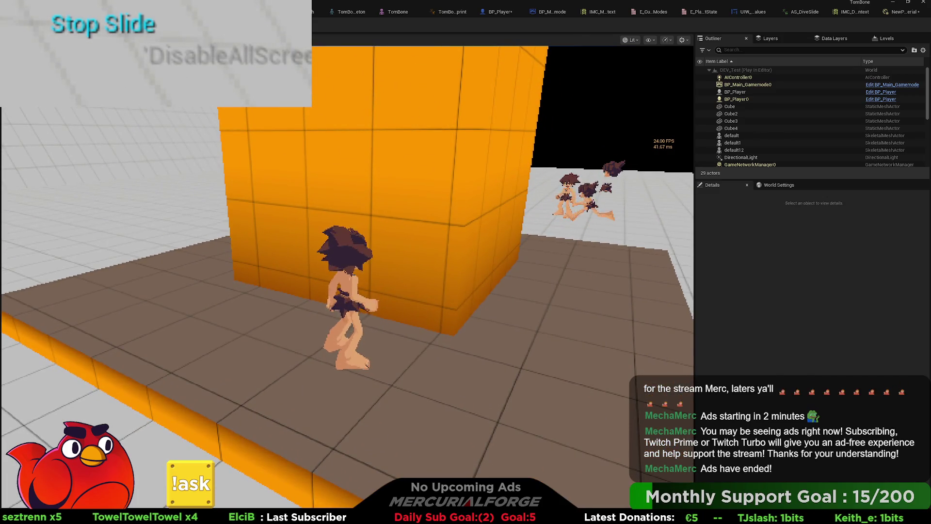
pyautogui.press('Escape')
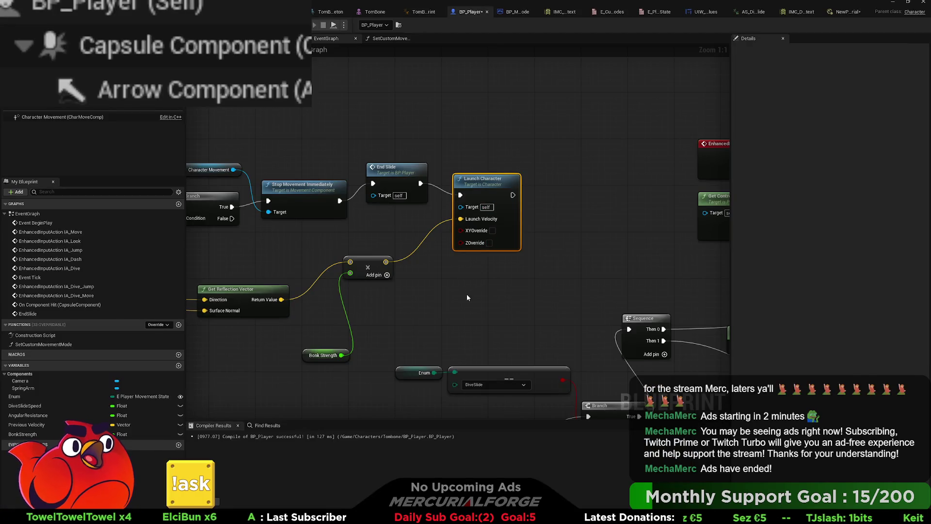
# Step: Replay once more, dive-sliding toward the orange block before exiting play
pyautogui.moveTo(467, 294)
pyautogui.mouseDown()
pyautogui.moveTo(487, 294)
pyautogui.moveTo(585, 236)
pyautogui.mouseUp()
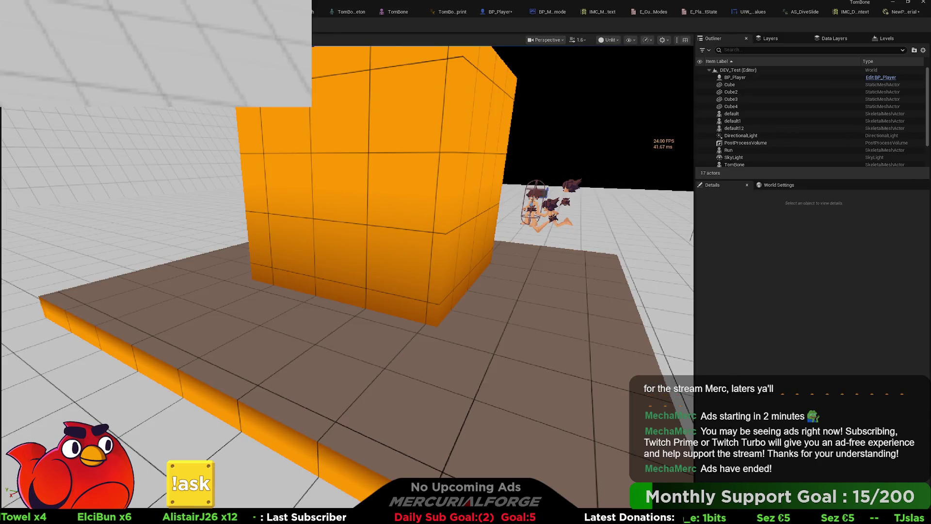
pyautogui.hotkey('alt', 'p')
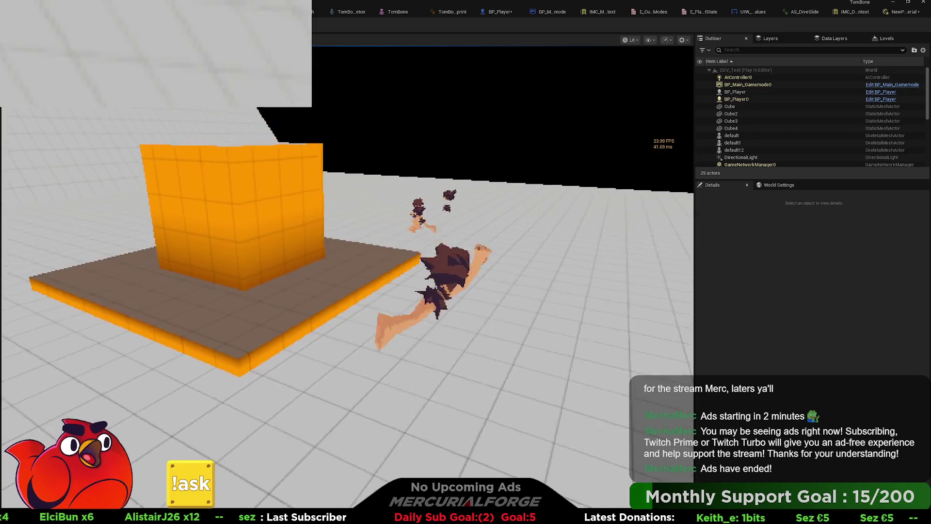
pyautogui.press('w')
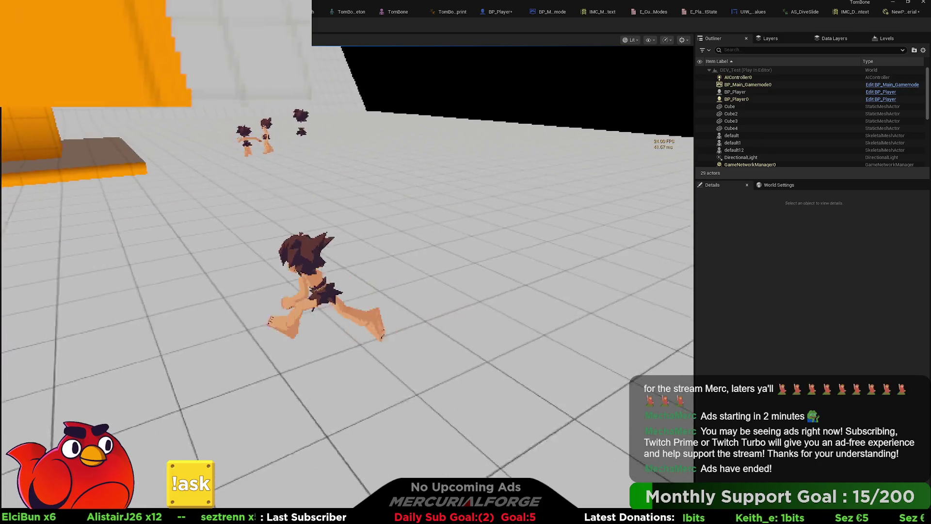
pyautogui.press('ctrl')
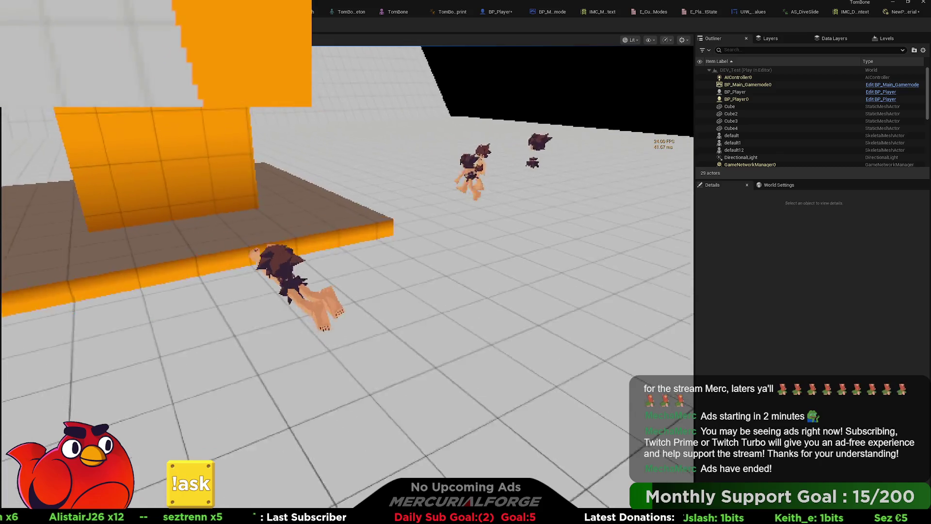
pyautogui.press('w')
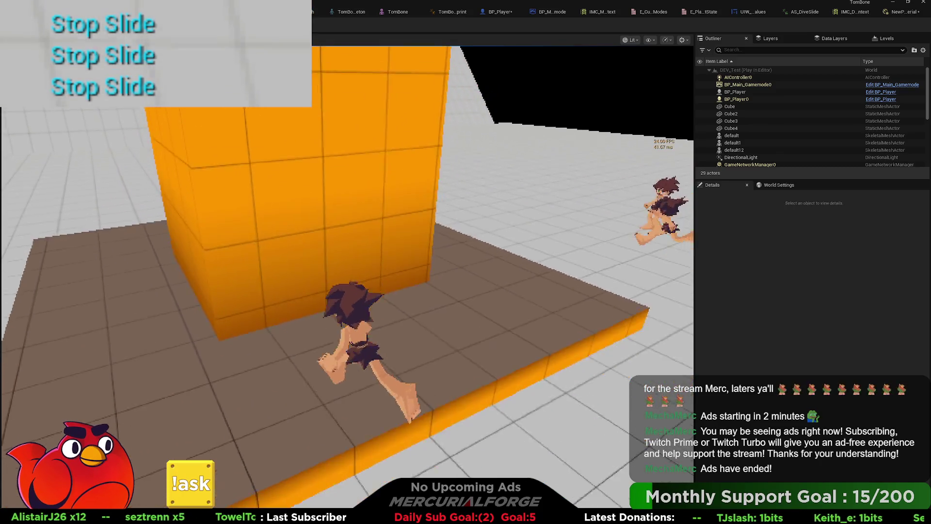
pyautogui.press('s')
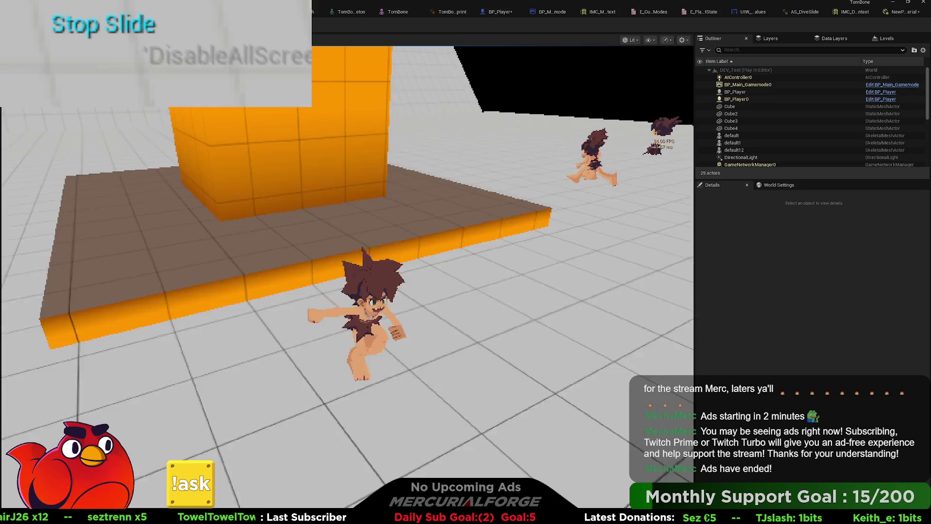
pyautogui.press('ctrl')
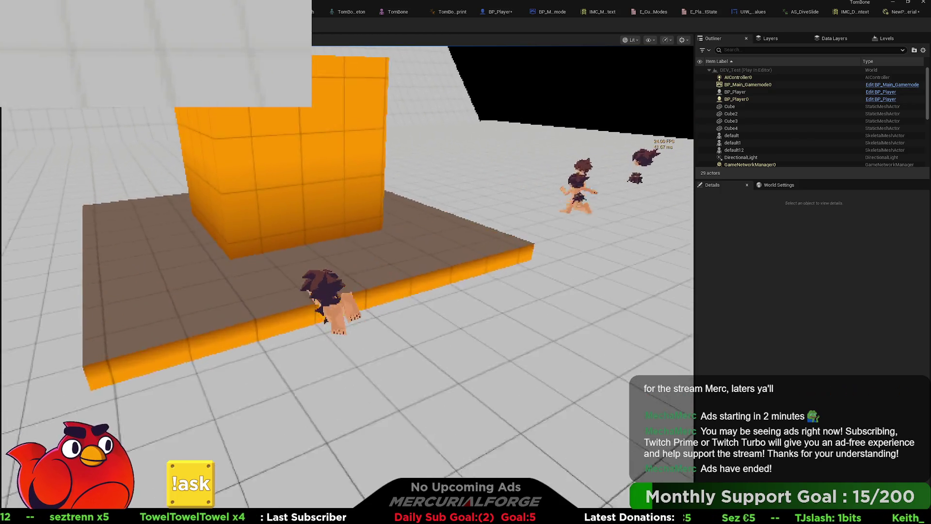
pyautogui.press('w')
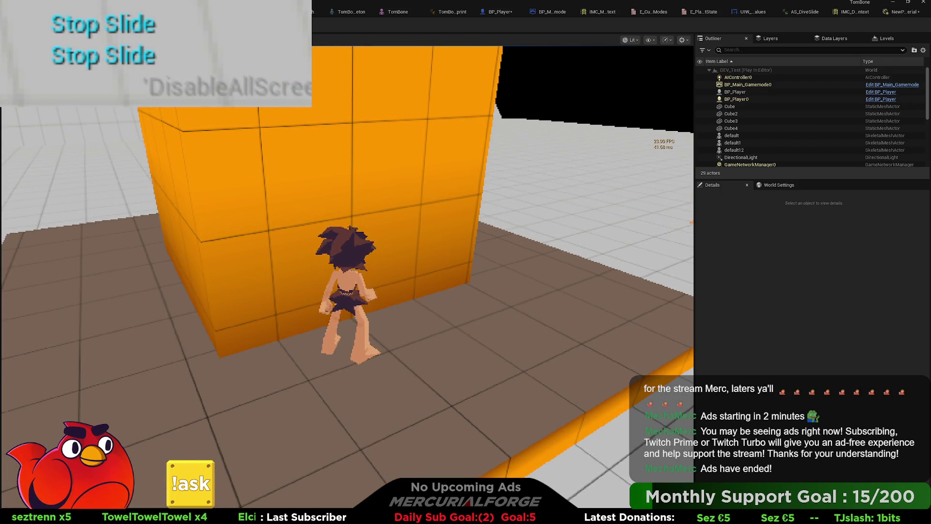
pyautogui.press('Escape')
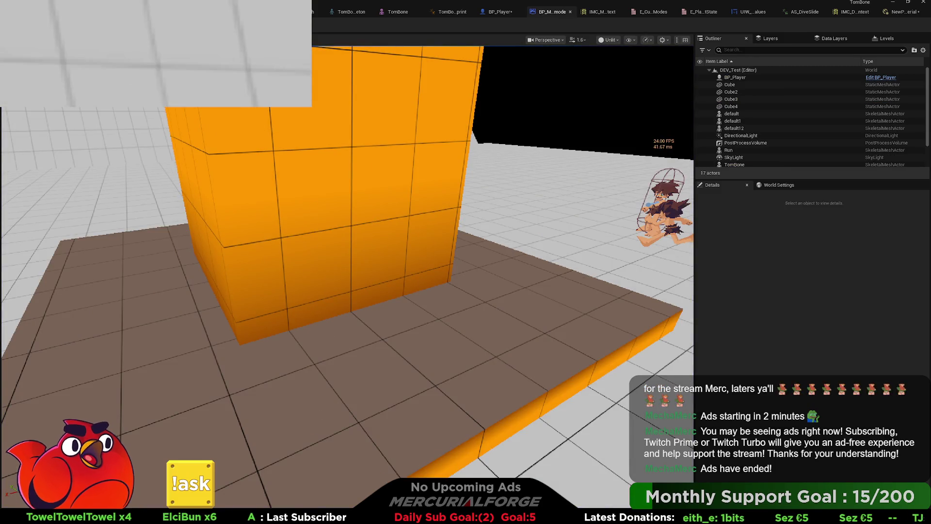
# Step: Insert a vector Add of 0, 0, 200 before the BonkStrength multiply feeding Launch Velocity
pyautogui.click(497, 11)
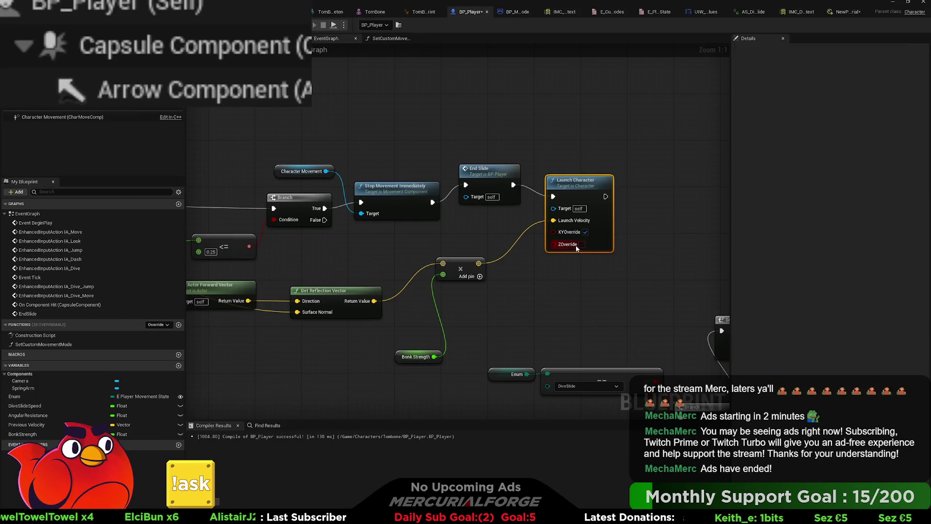
pyautogui.moveTo(429, 308)
pyautogui.mouseDown()
pyautogui.moveTo(580, 288)
pyautogui.moveTo(441, 260)
pyautogui.moveTo(493, 266)
pyautogui.mouseUp()
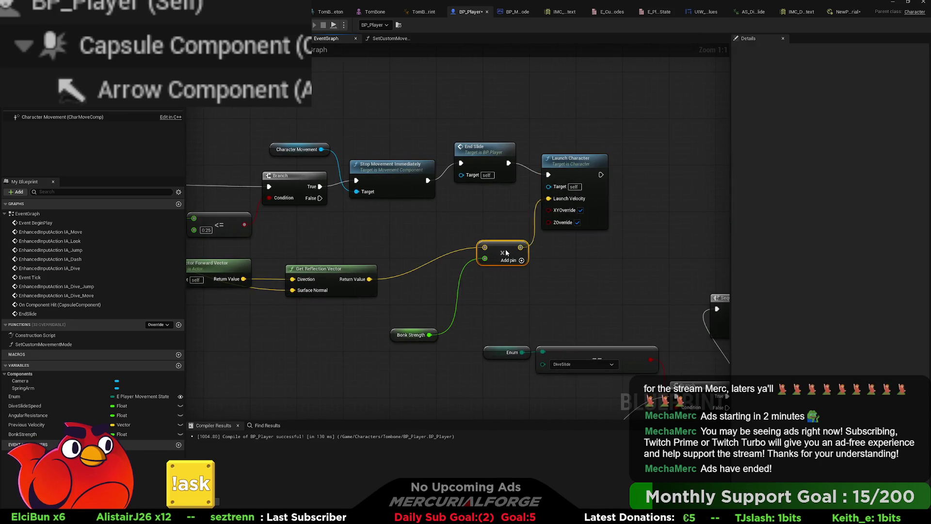
pyautogui.moveTo(369, 279)
pyautogui.mouseDown()
pyautogui.moveTo(421, 226)
pyautogui.moveTo(412, 233)
pyautogui.mouseUp()
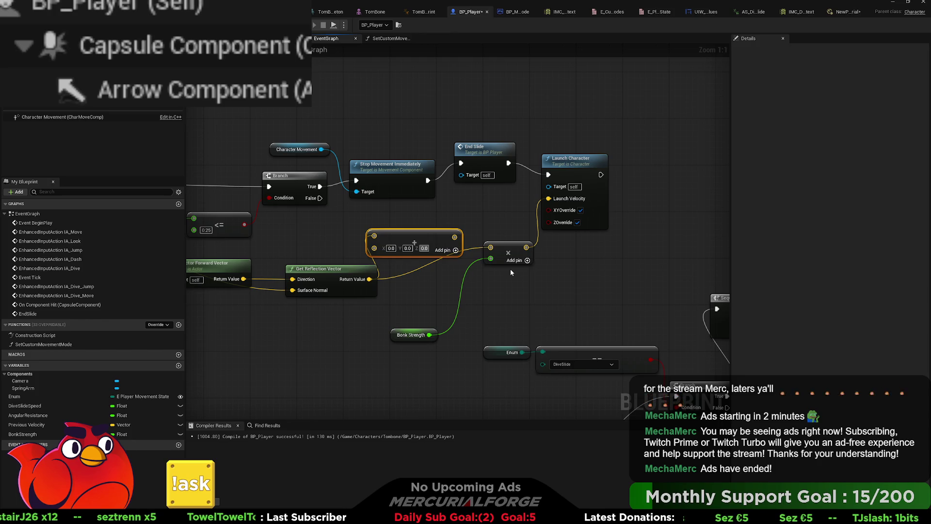
pyautogui.write('22')
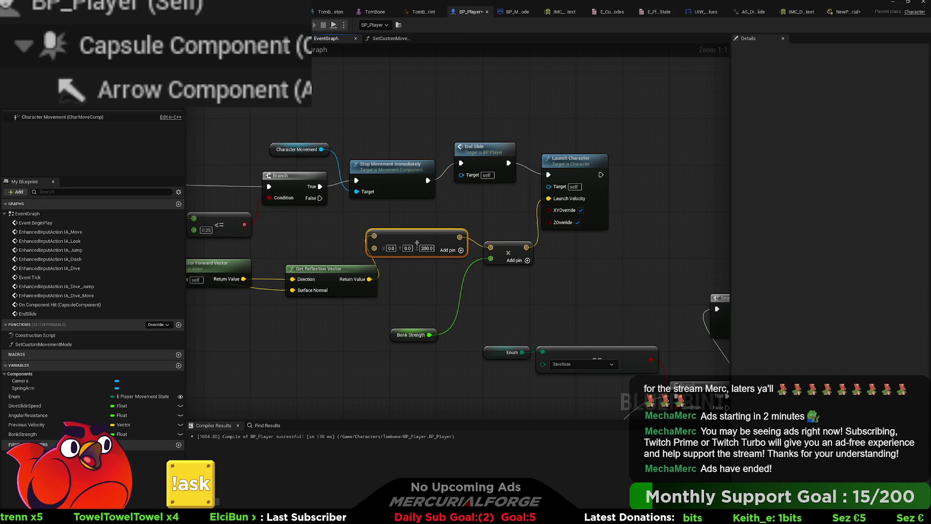
pyautogui.hotkey('alt', 'Tab')
# Step: Play-test a dive slide into the orange wall, stop the session, and return to BP_Player's graph
pyautogui.hotkey('alt', 'p')
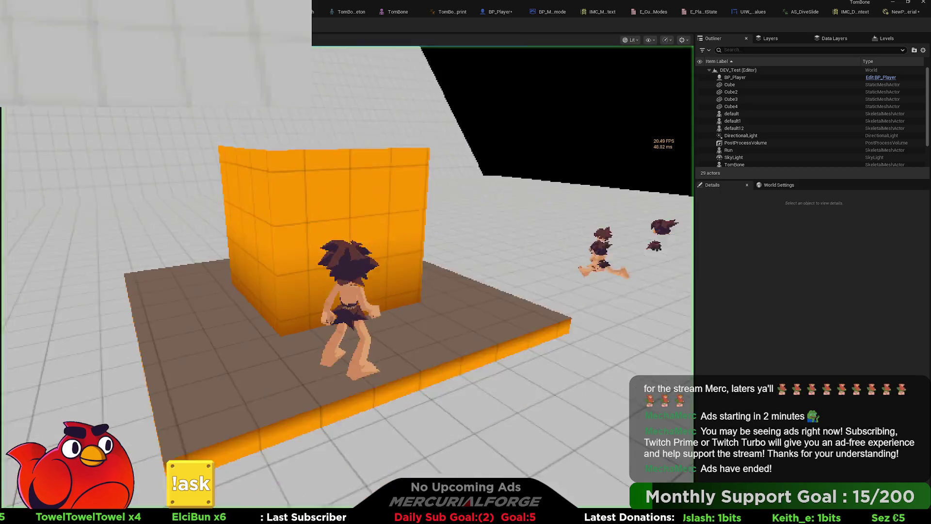
pyautogui.press('w')
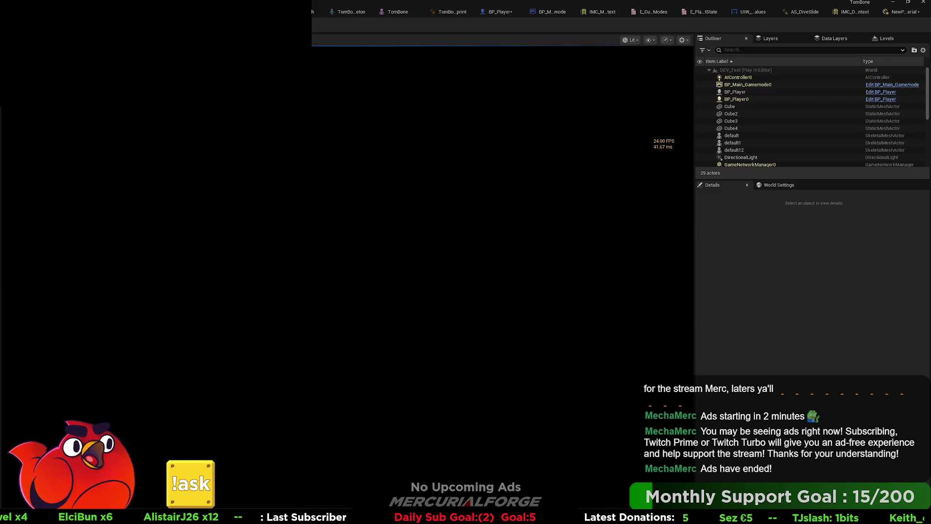
pyautogui.press('Escape')
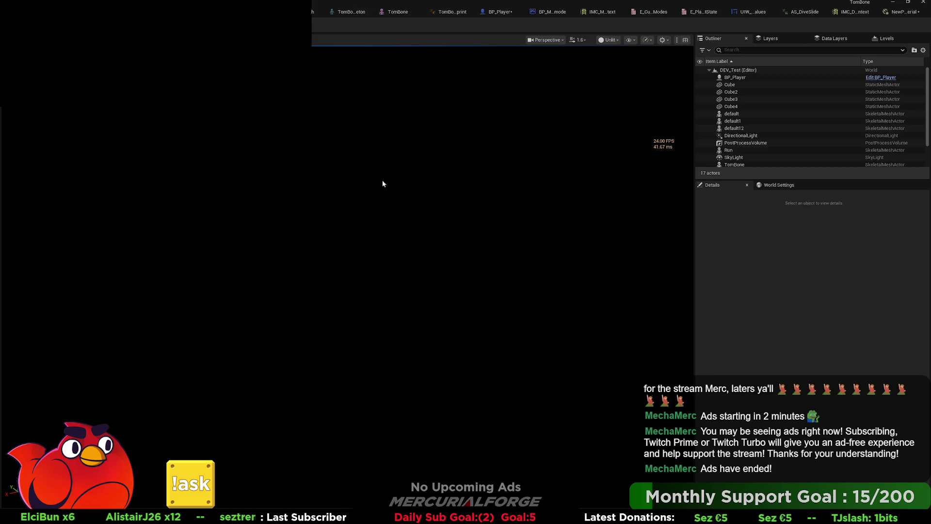
pyautogui.click(347, 313)
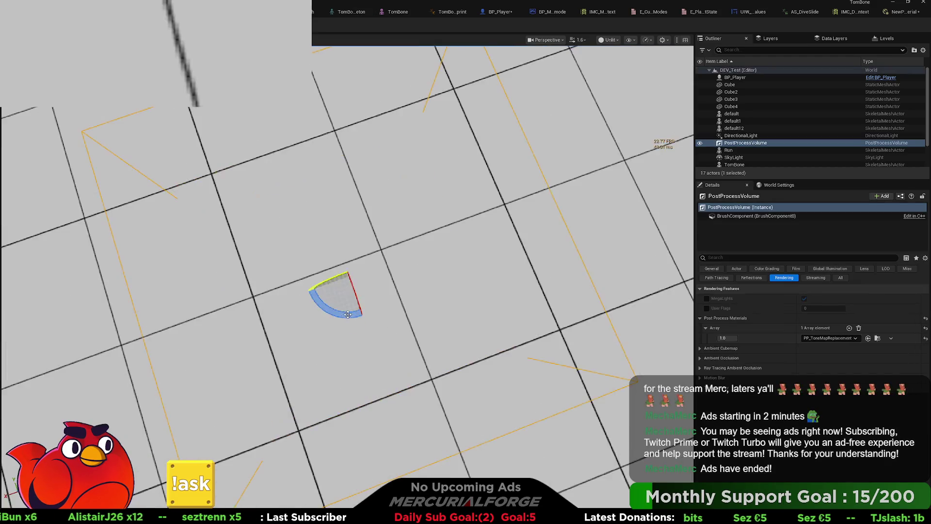
pyautogui.scroll(-5, 321, 104)
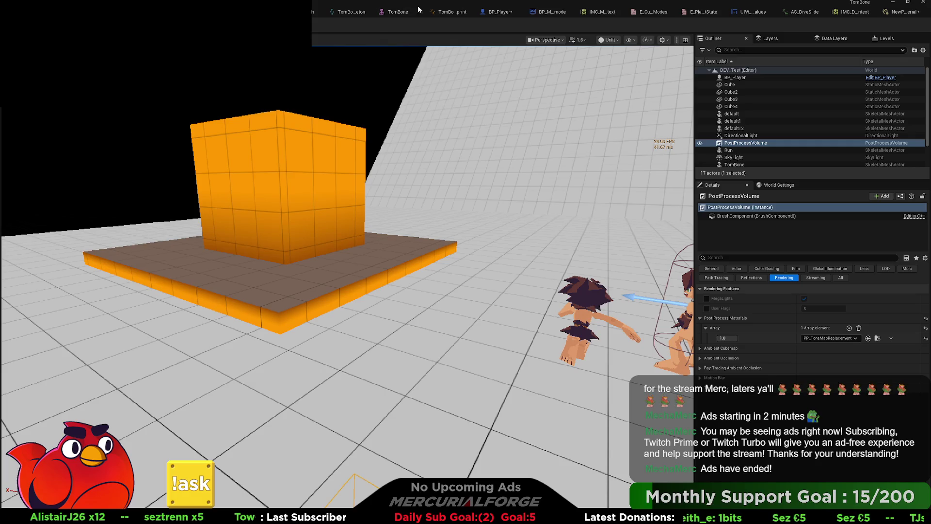
pyautogui.click(498, 12)
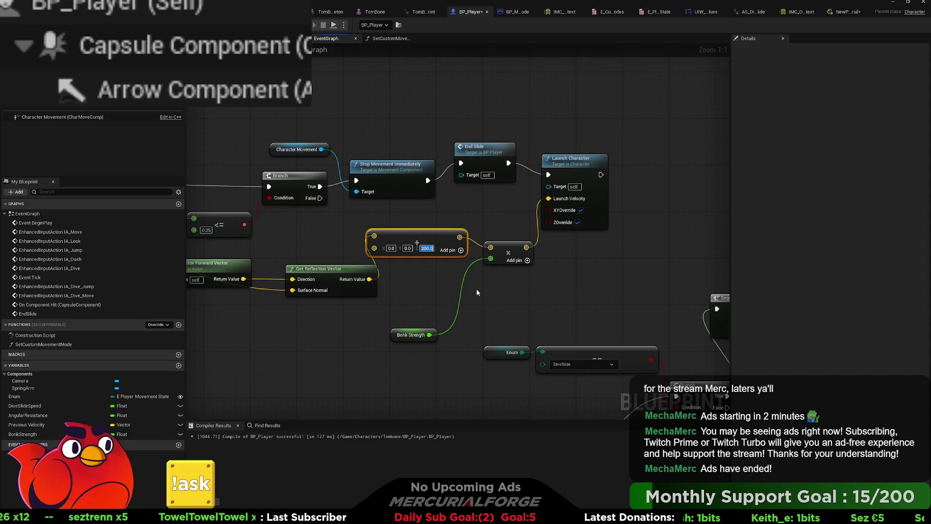
# Step: Select the BonkStrength variable in My Blueprint to view it in Details
pyautogui.click(29, 434)
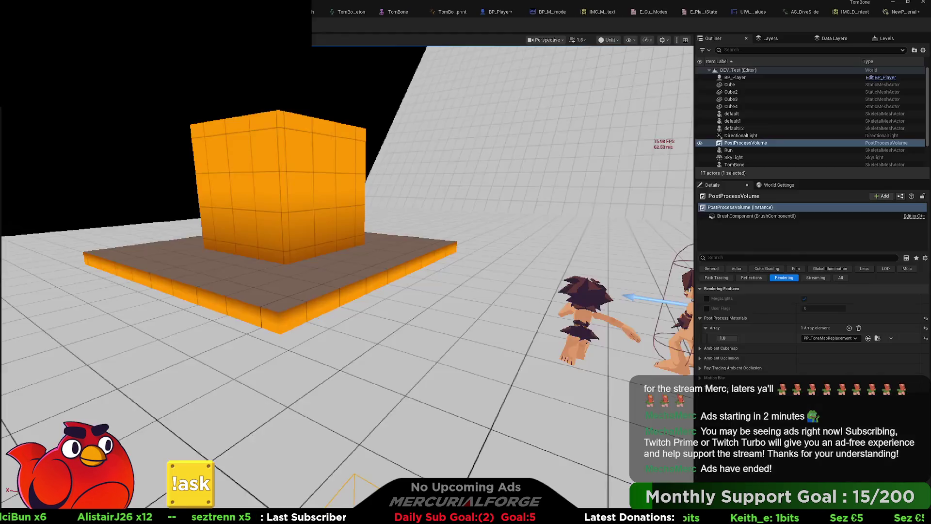
pyautogui.hotkey('alt', 'p')
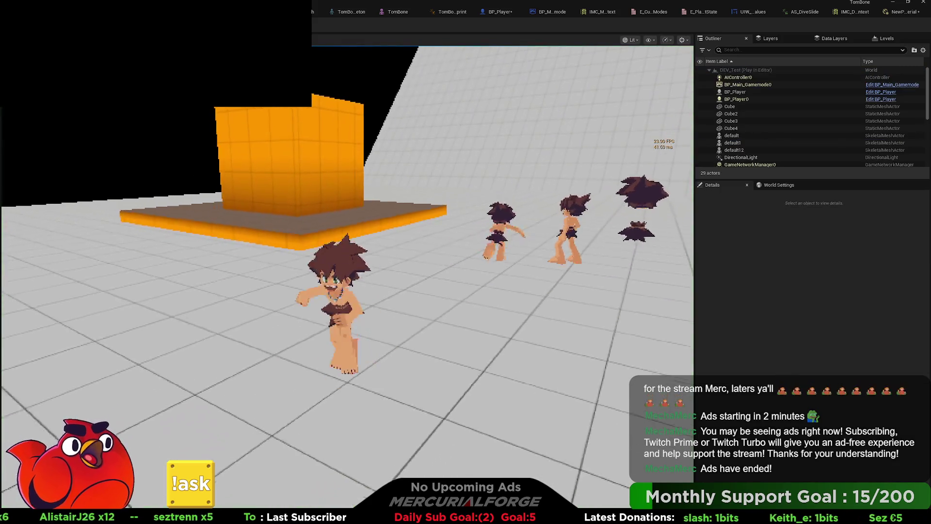
pyautogui.press('w')
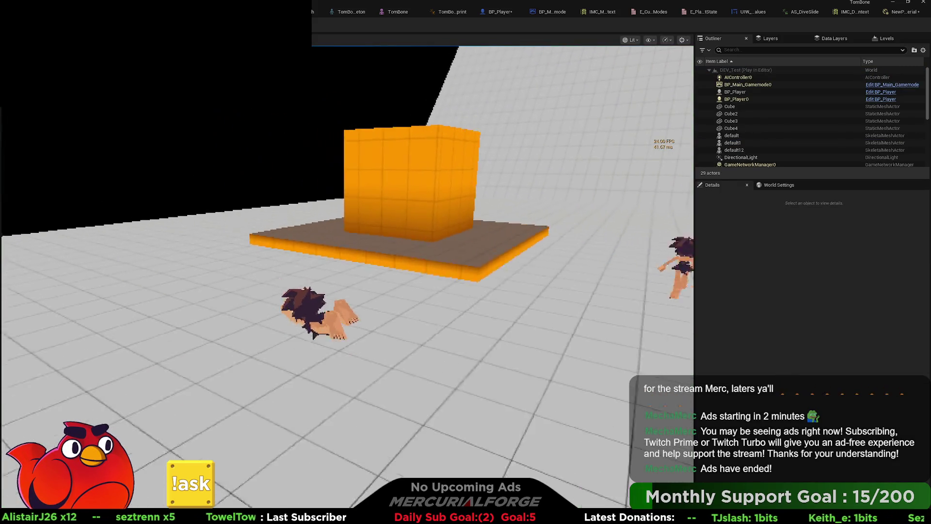
pyautogui.press('s')
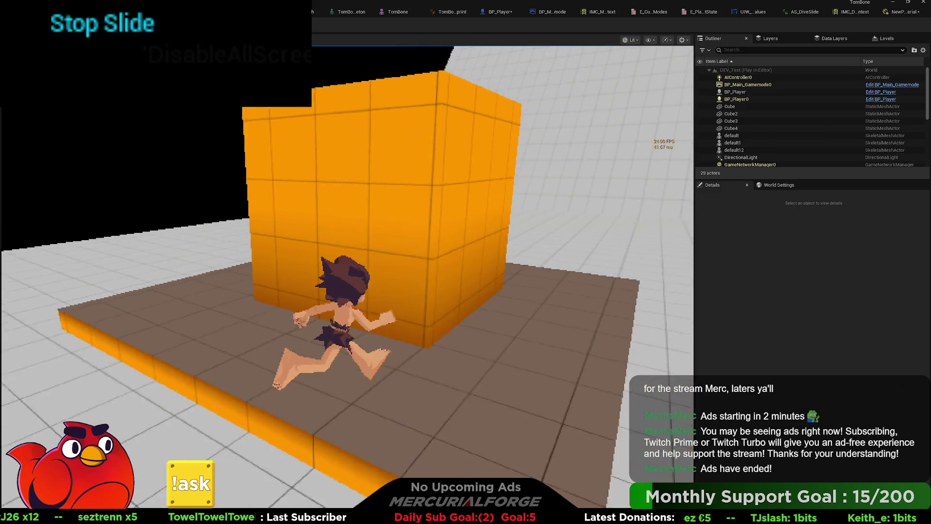
pyautogui.press('s')
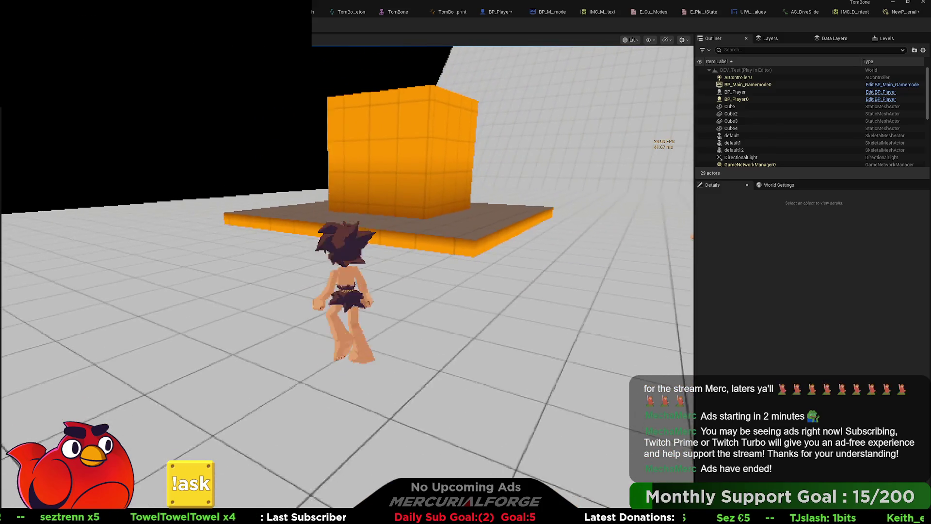
pyautogui.press('w')
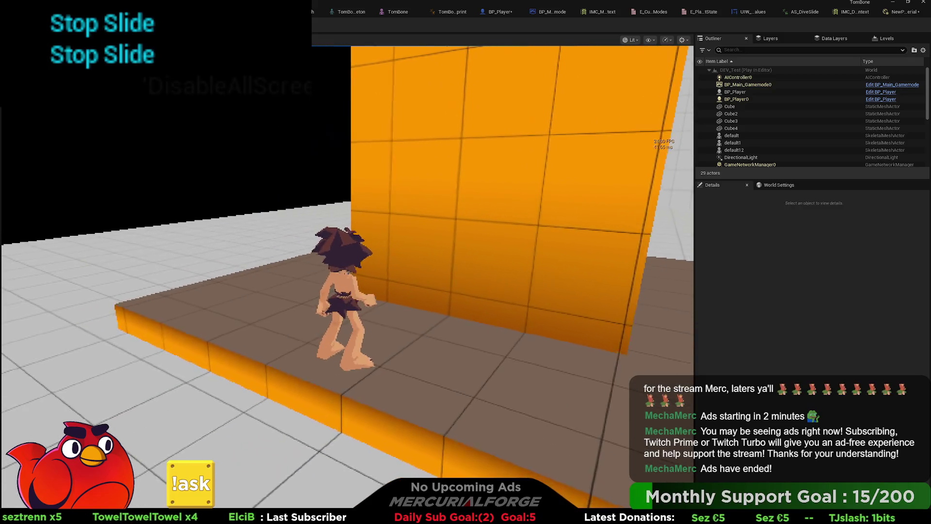
pyautogui.press('s')
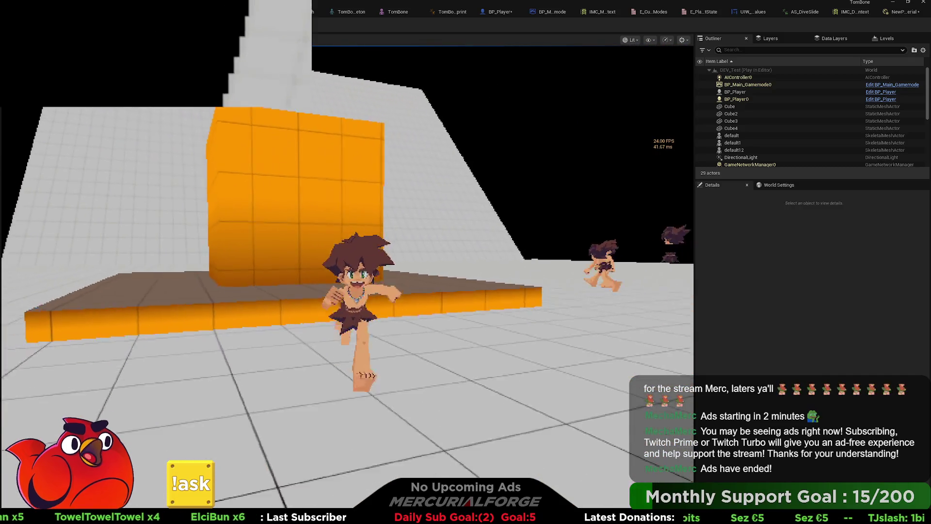
pyautogui.press('ctrl')
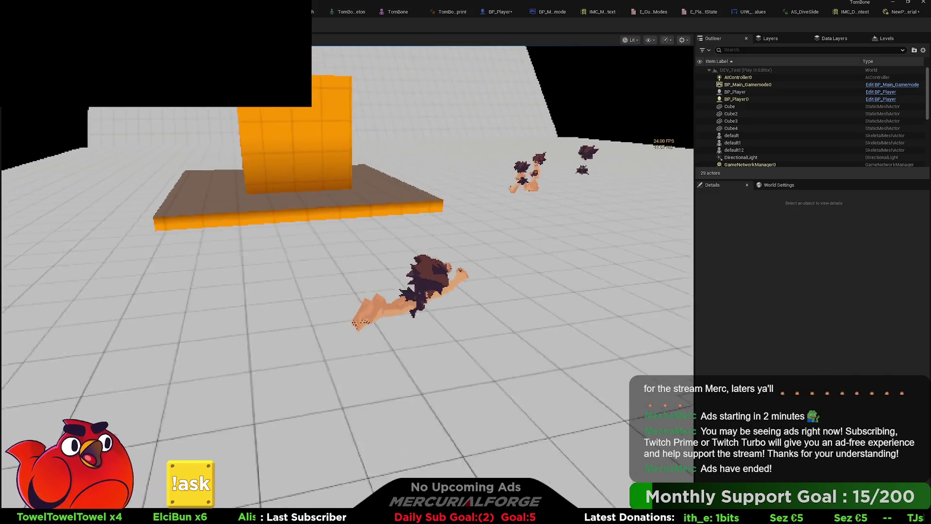
pyautogui.press('w')
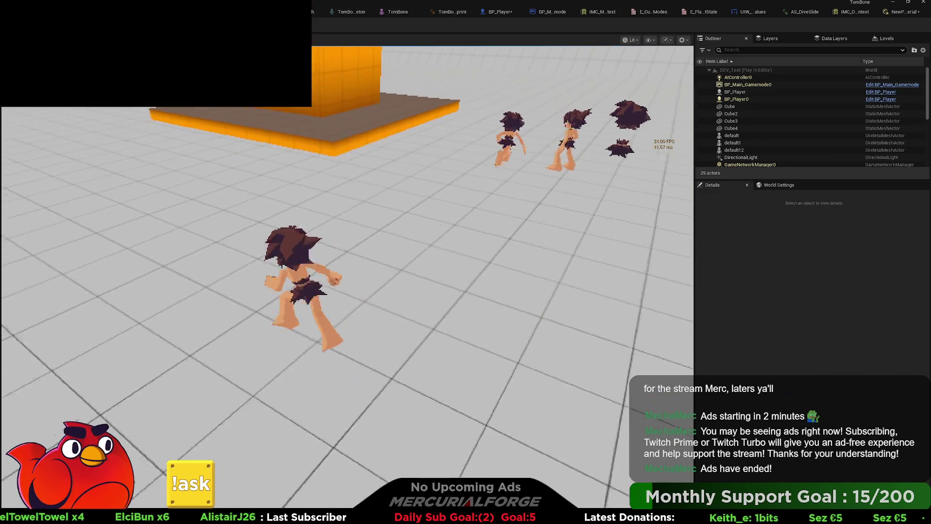
pyautogui.press('ctrl')
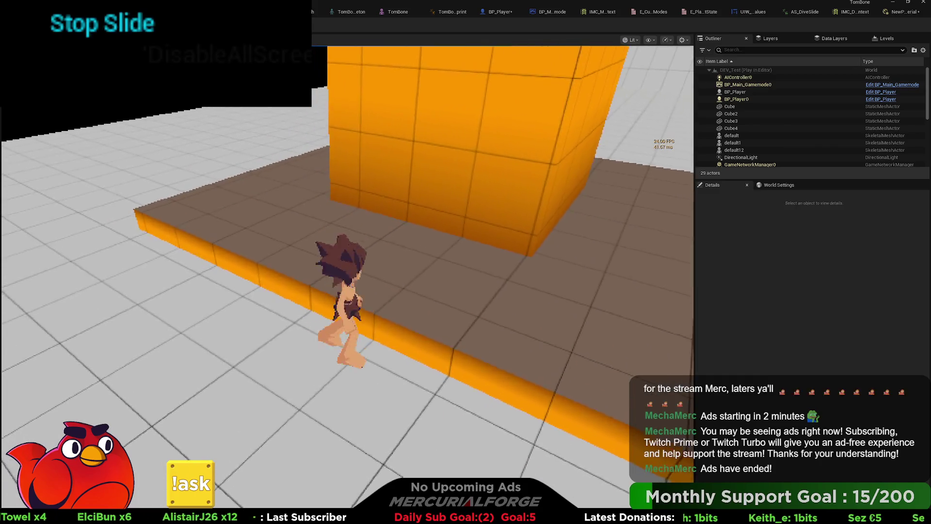
pyautogui.press('ctrl')
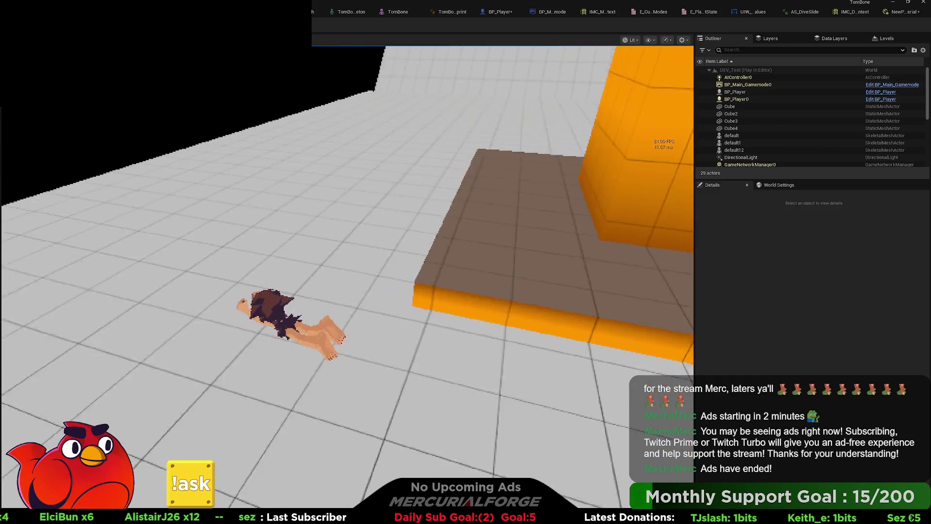
pyautogui.press('w')
pyautogui.press('w')
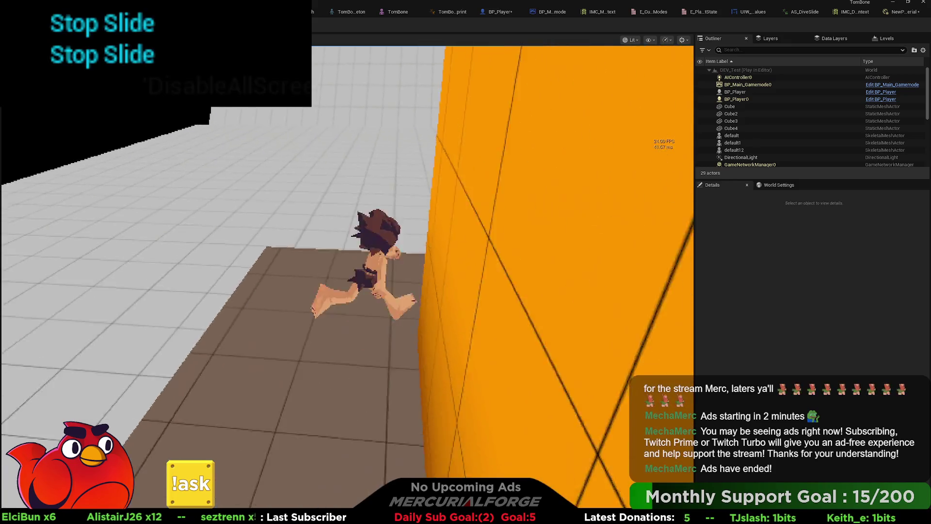
pyautogui.press('ctrl')
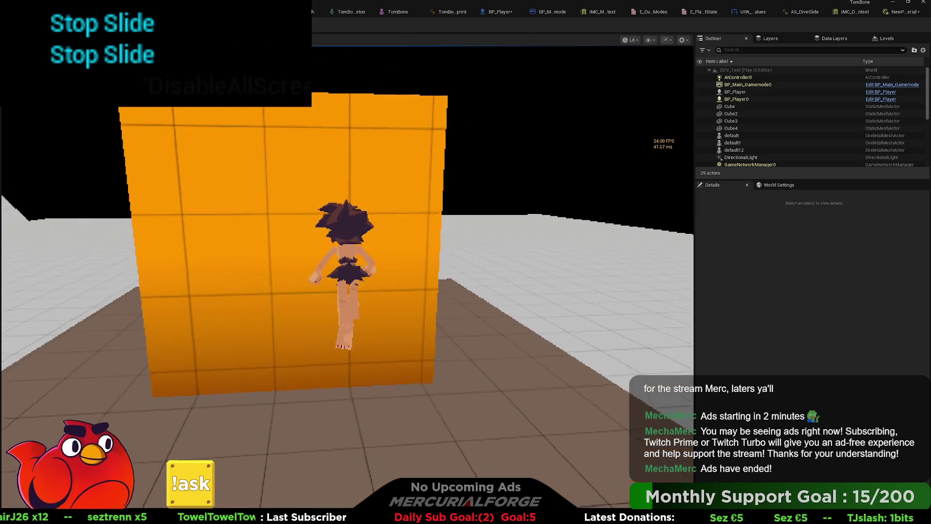
pyautogui.press('s')
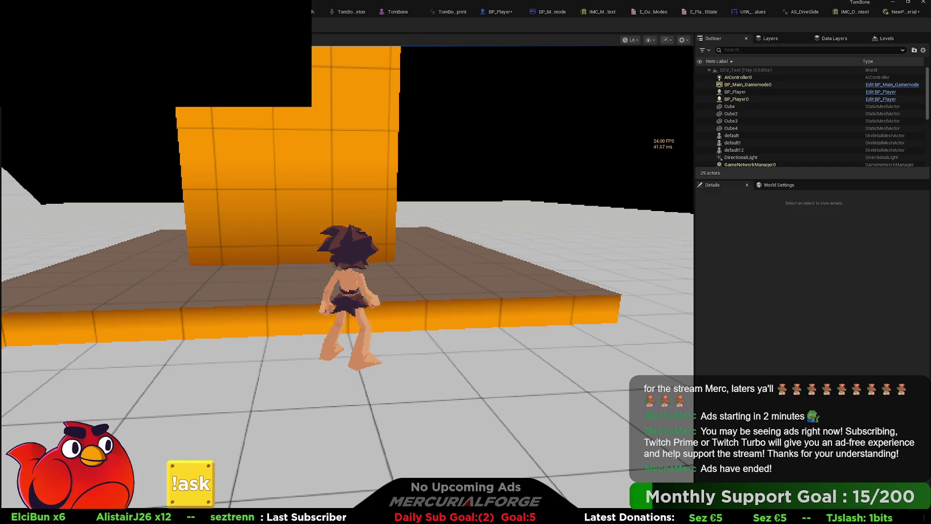
pyautogui.press('Escape')
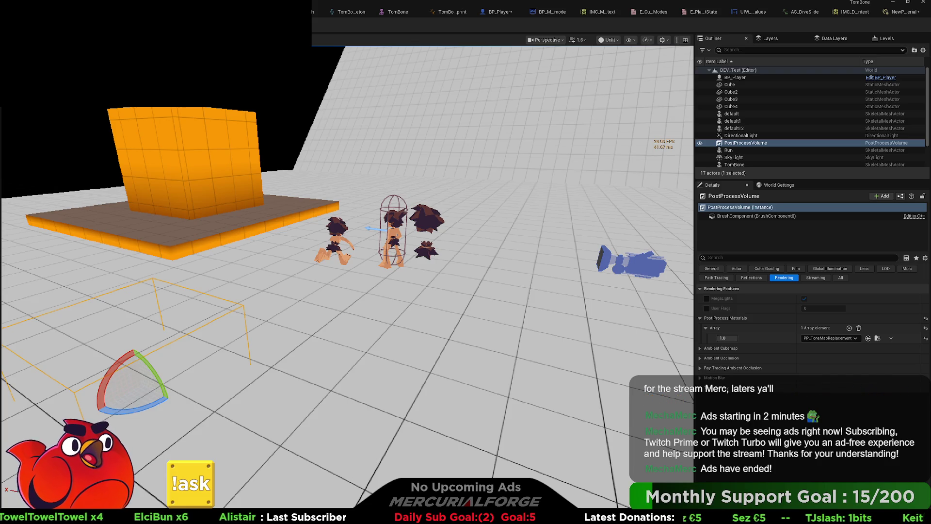
# Step: Save all modified assets with Ctrl+Shift+S and bring Blender to the front
pyautogui.hotkey('ctrl', 'shift', 's')
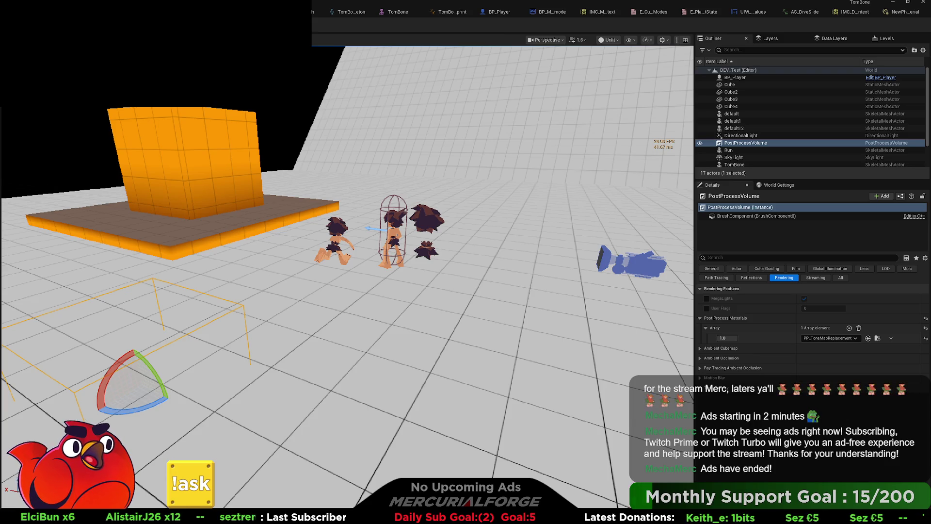
pyautogui.hotkey('alt', 'Tab')
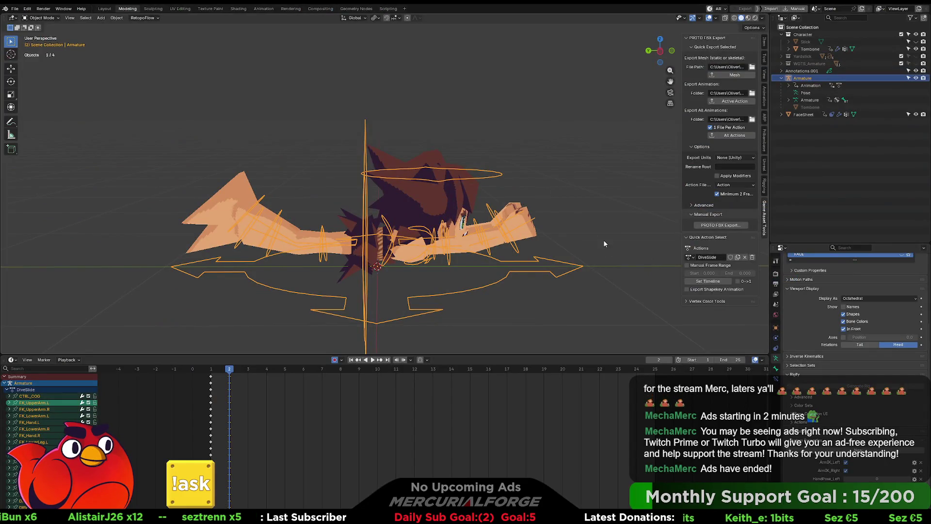
# Step: Clear the armature selection by selecting empty space in the 3D viewport
pyautogui.click(598, 184)
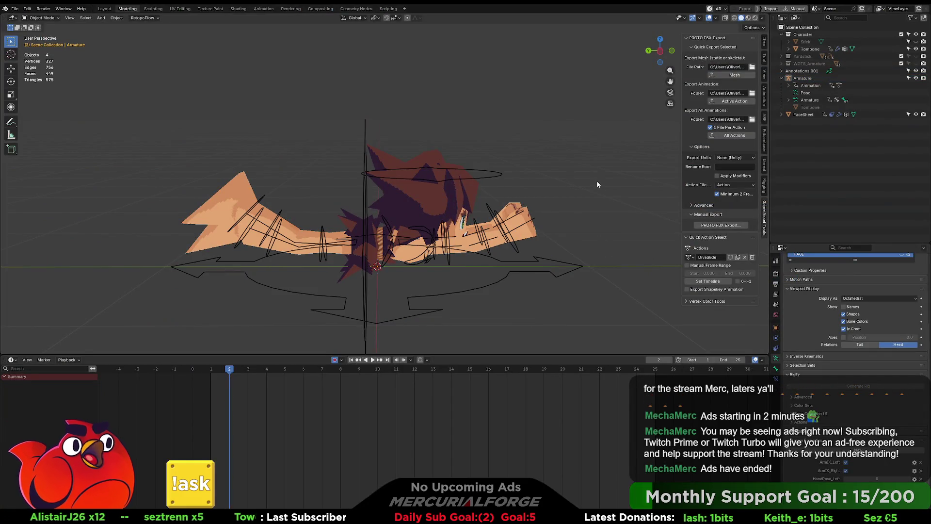